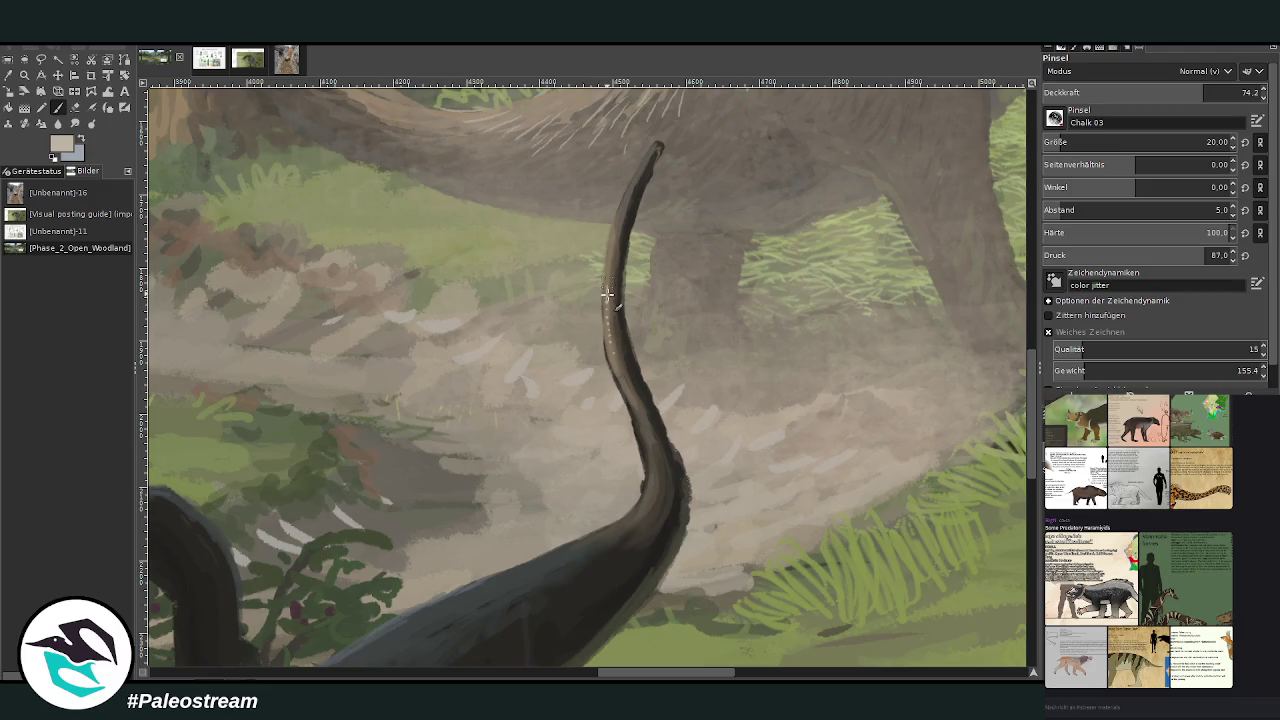
Step: Paint light highlights along the small dark dinosaur's tail edge and near its tip
left_click_drag(606, 307, 612, 250)
left_click_drag(630, 193, 652, 152)
scroll(648, 600, "left", 5)
scroll(648, 553, "left", 3)
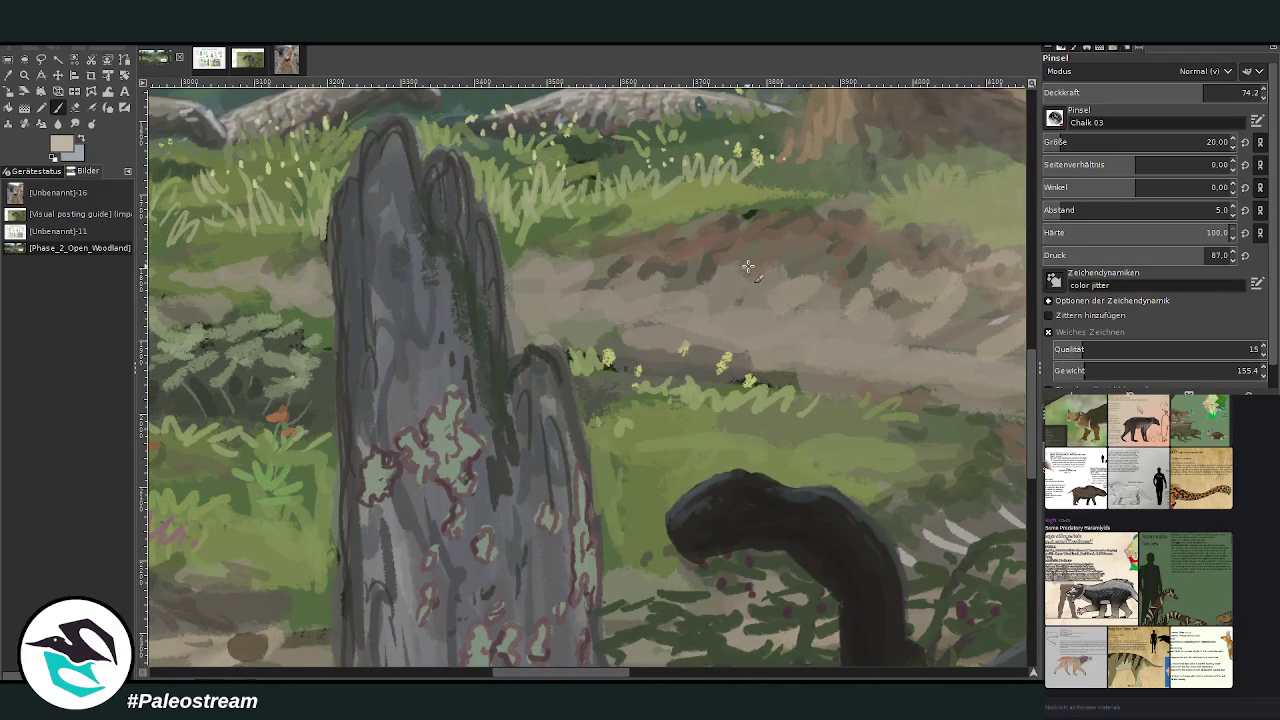
Step: Paint a grey-blue sheen over the dinosaur's head at 65.3 opacity
left_click(80, 139)
left_click(1185, 92)
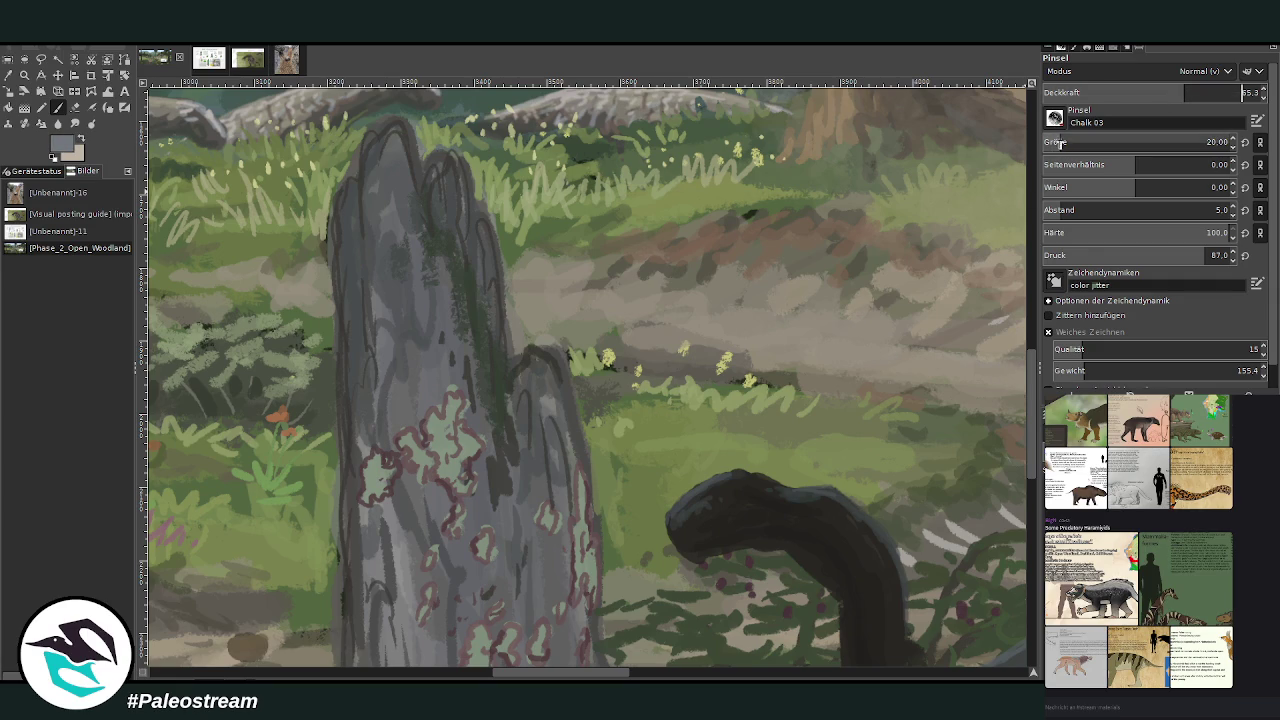
left_click_drag(794, 491, 788, 494)
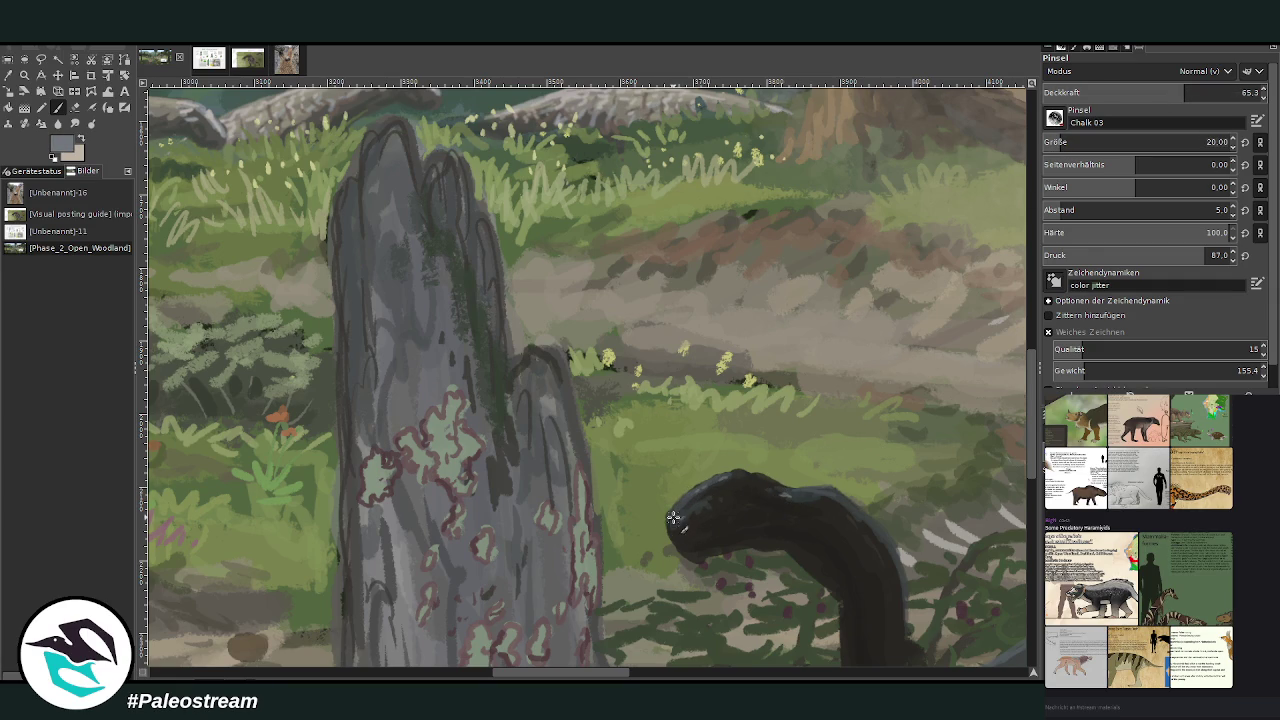
left_click_drag(788, 490, 850, 506)
scroll(1032, 420, "down", 5)
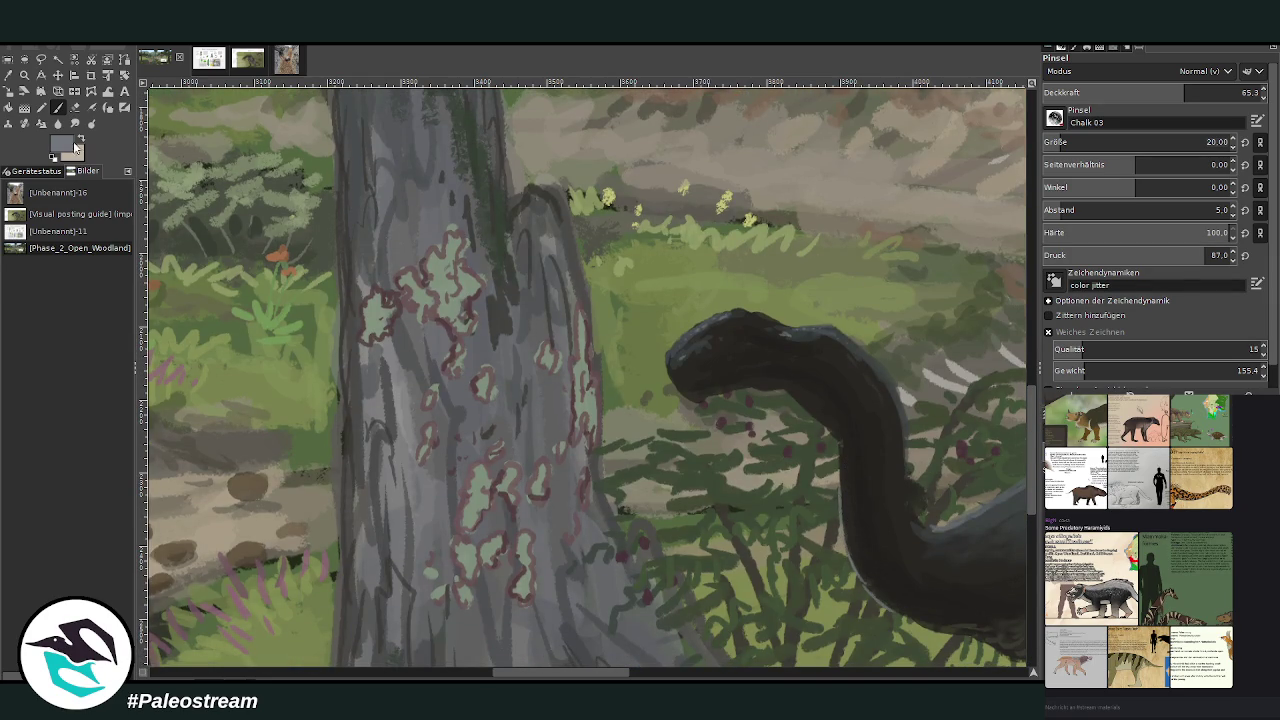
Step: Shade the neck with near-black at 73.6 opacity, then set Chalk 03 to size 42, opacity 39.6
left_click(1000, 418, "ctrl")
left_click(1207, 92)
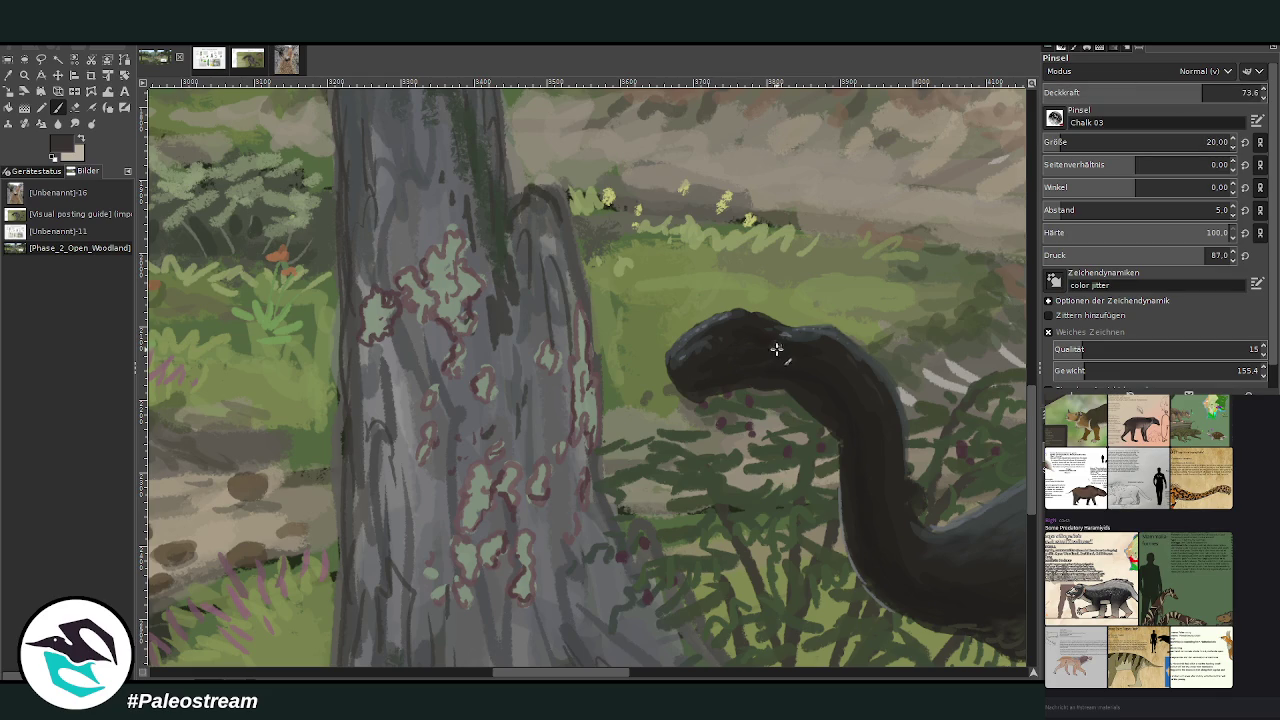
left_click(1004, 430, "ctrl")
left_click_drag(585, 675, 607, 675)
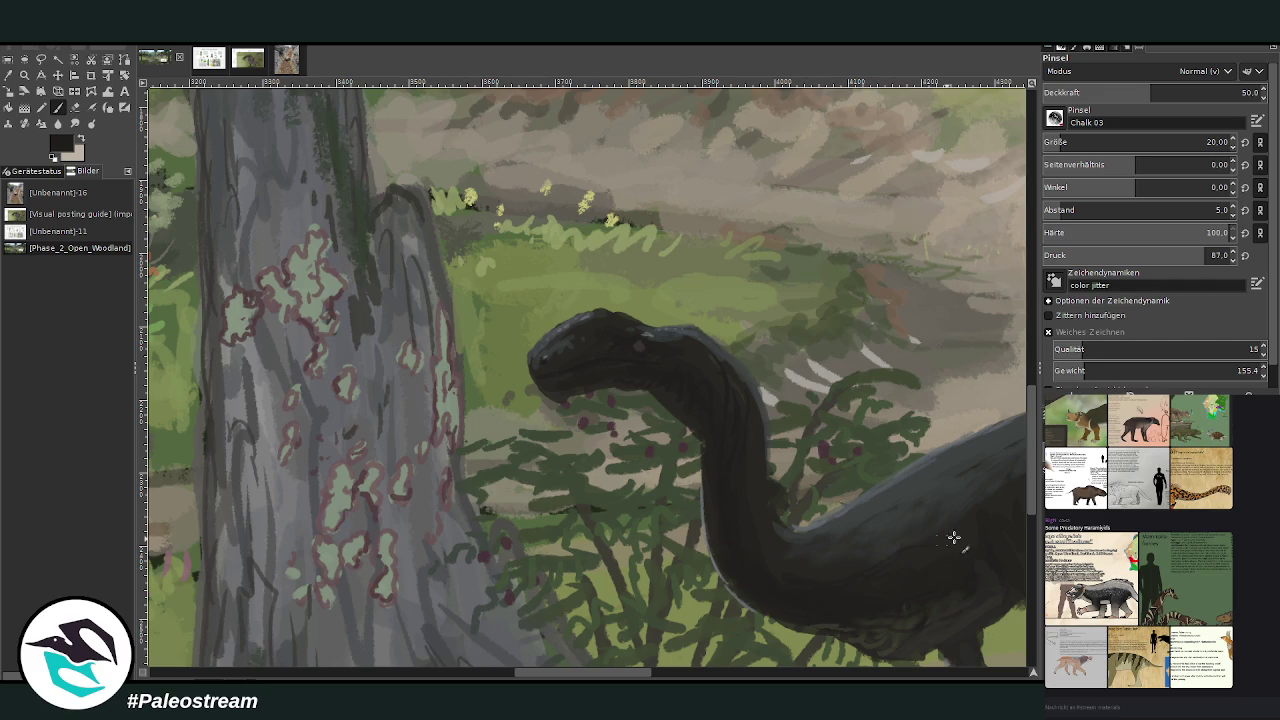
left_click(1073, 142)
left_click(1237, 92)
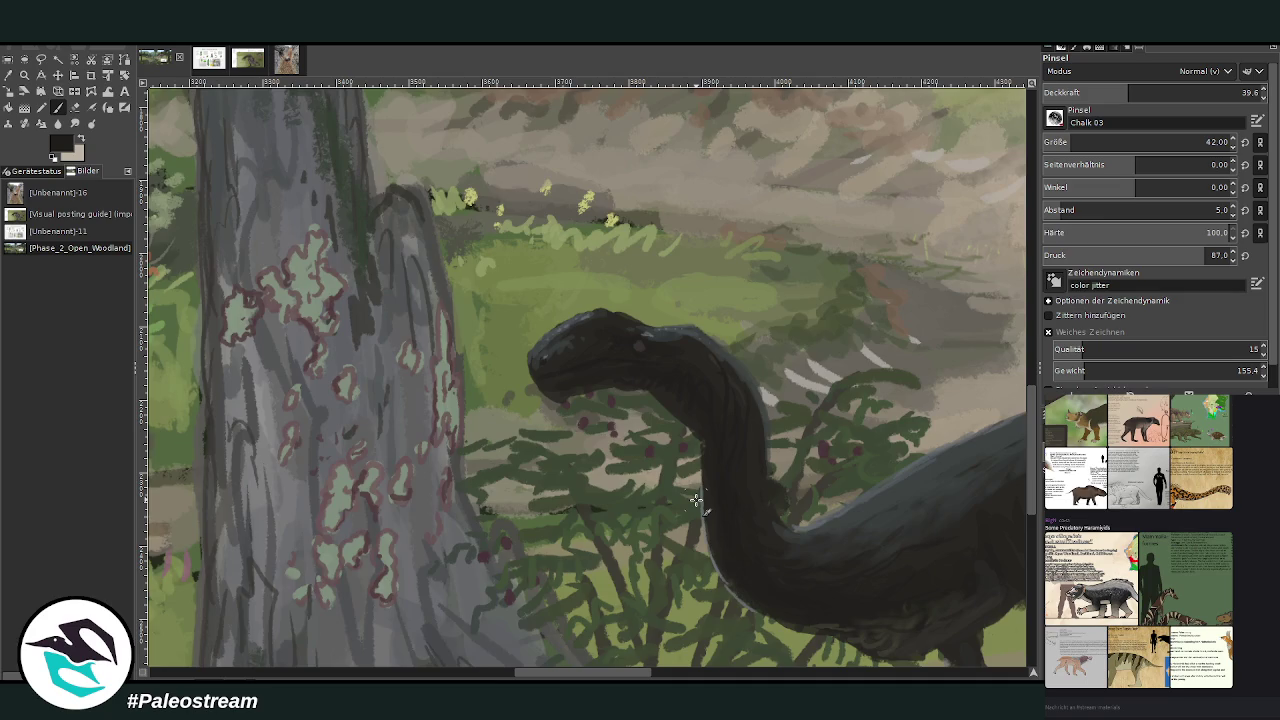
scroll(697, 500, "down", 3)
scroll(697, 500, "down", 2)
Step: Zoom out and back in until the whole woodland painting fills the window
scroll(697, 500, "down", 2)
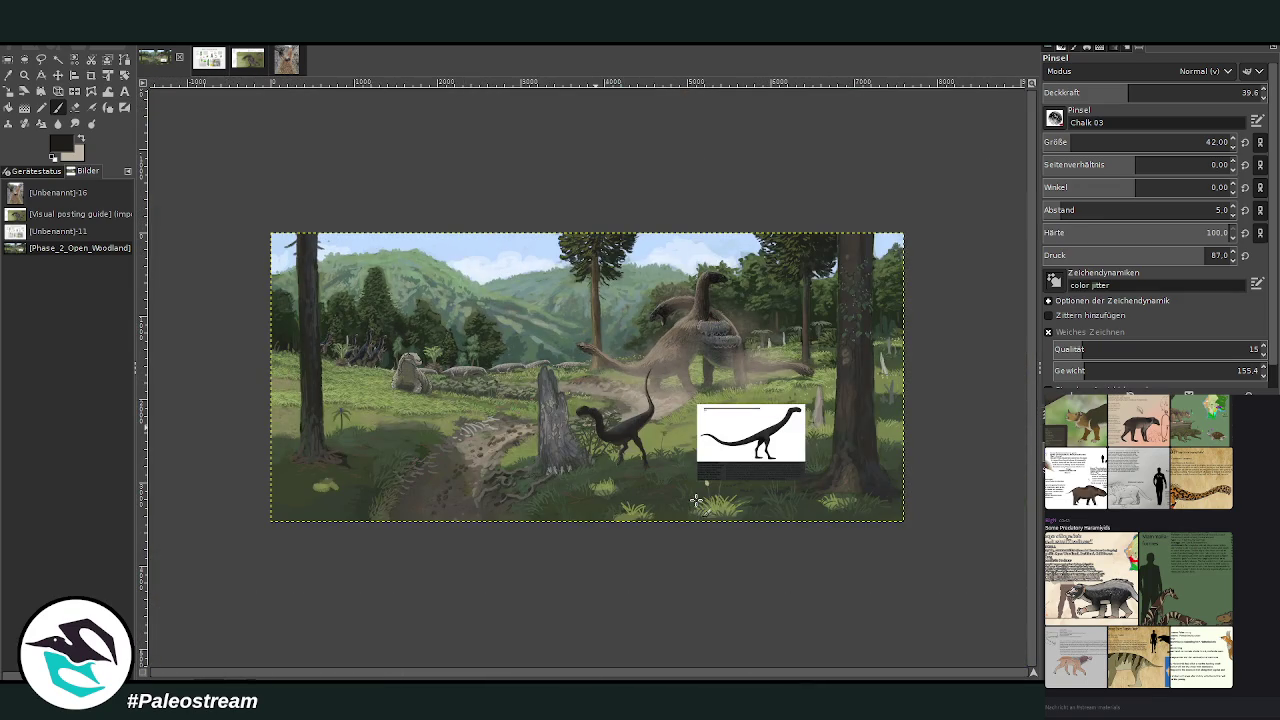
left_click(24, 75)
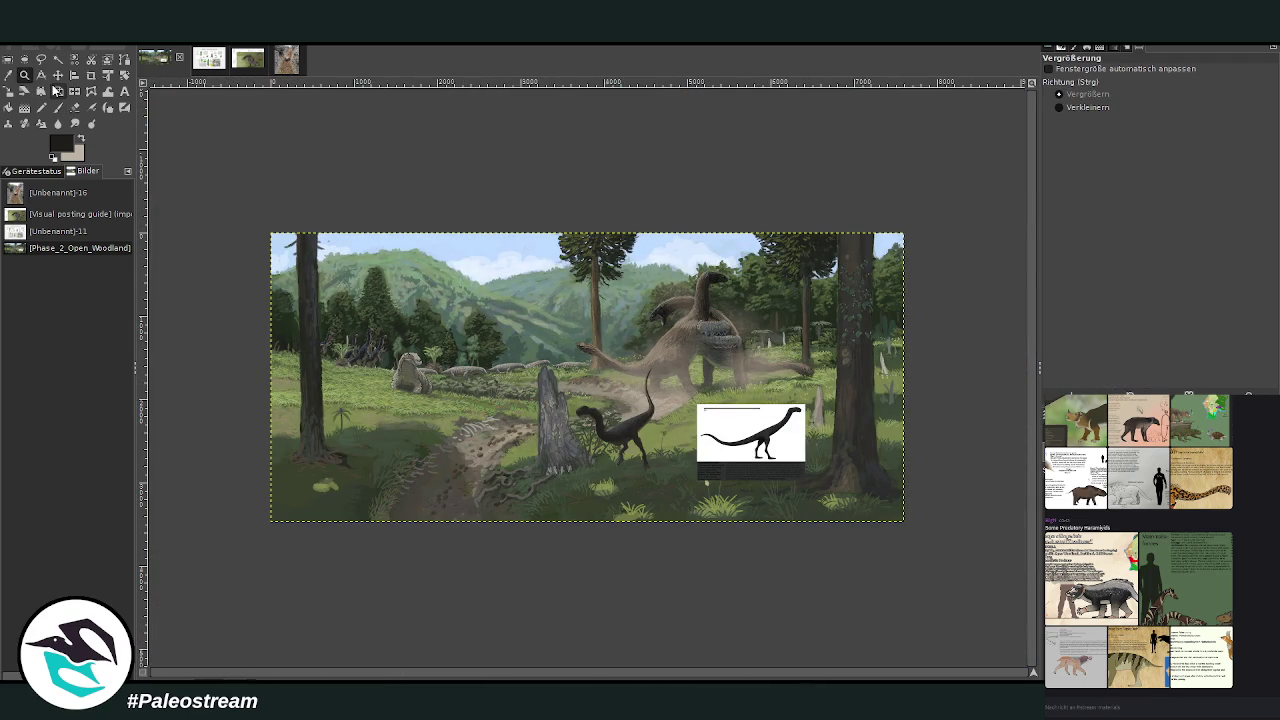
left_click_drag(498, 282, 809, 594)
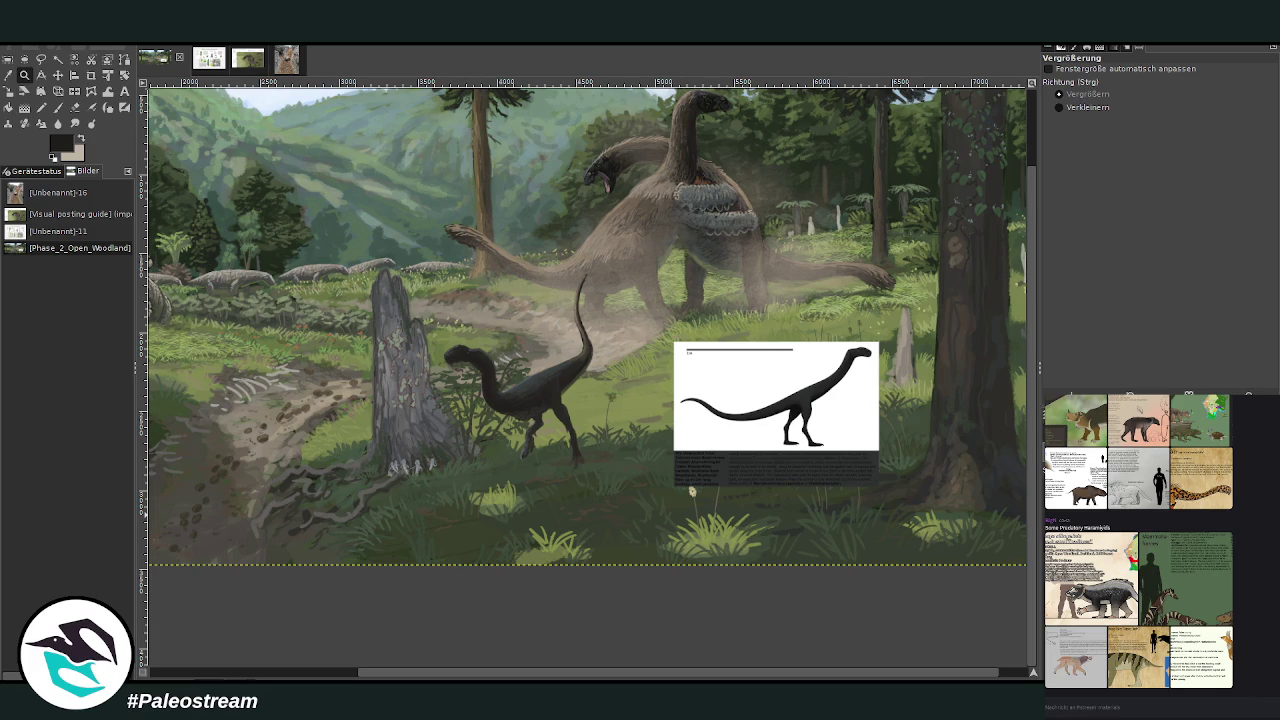
key("minus")
key("minus")
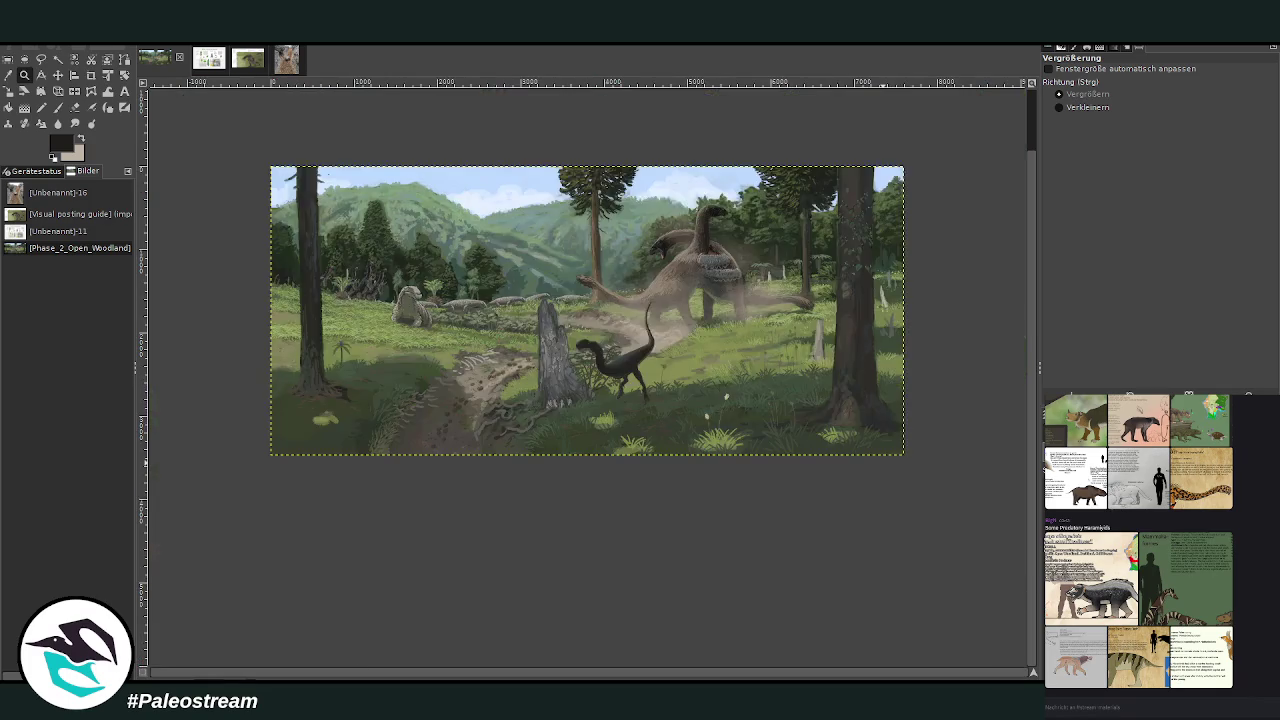
key("minus")
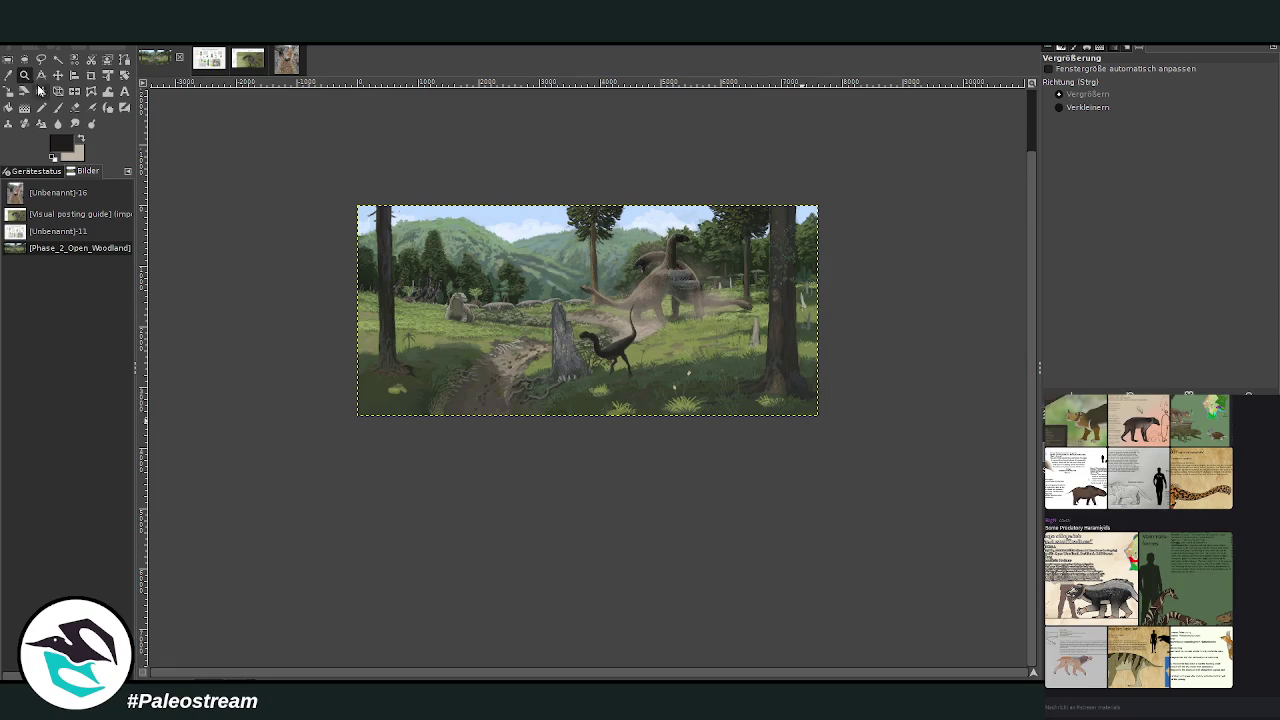
left_click(349, 183)
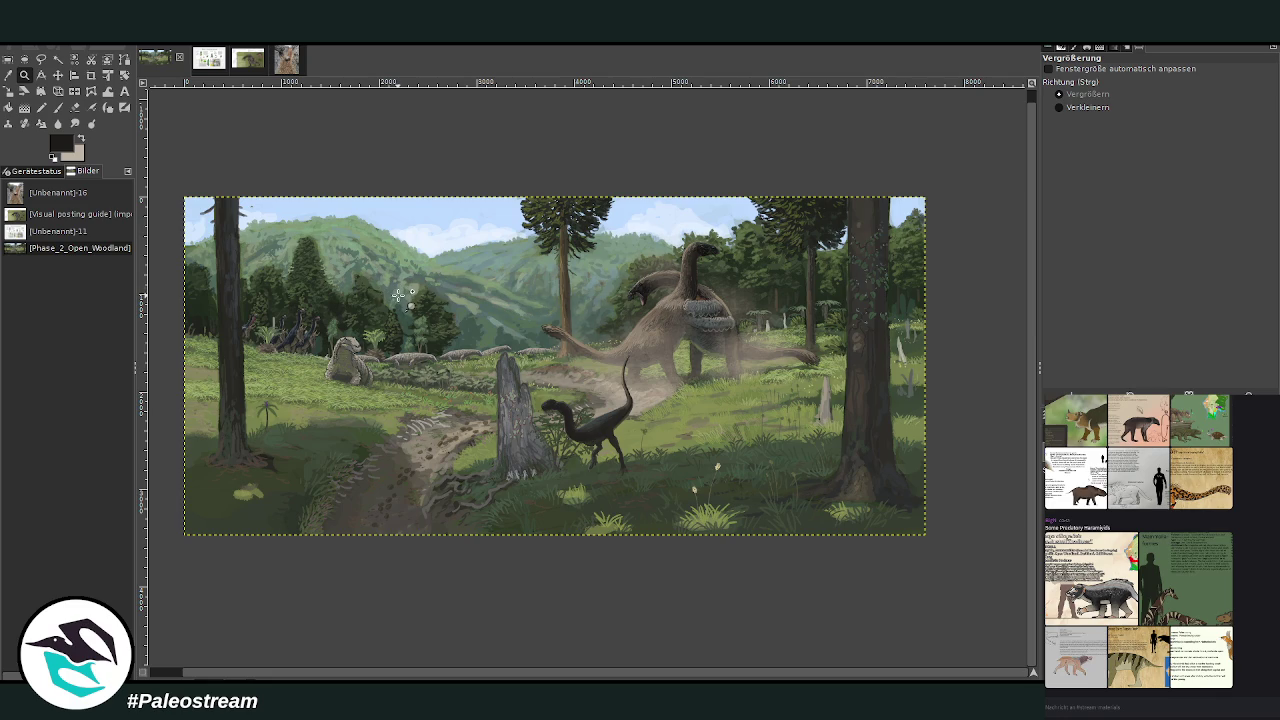
left_click(636, 400)
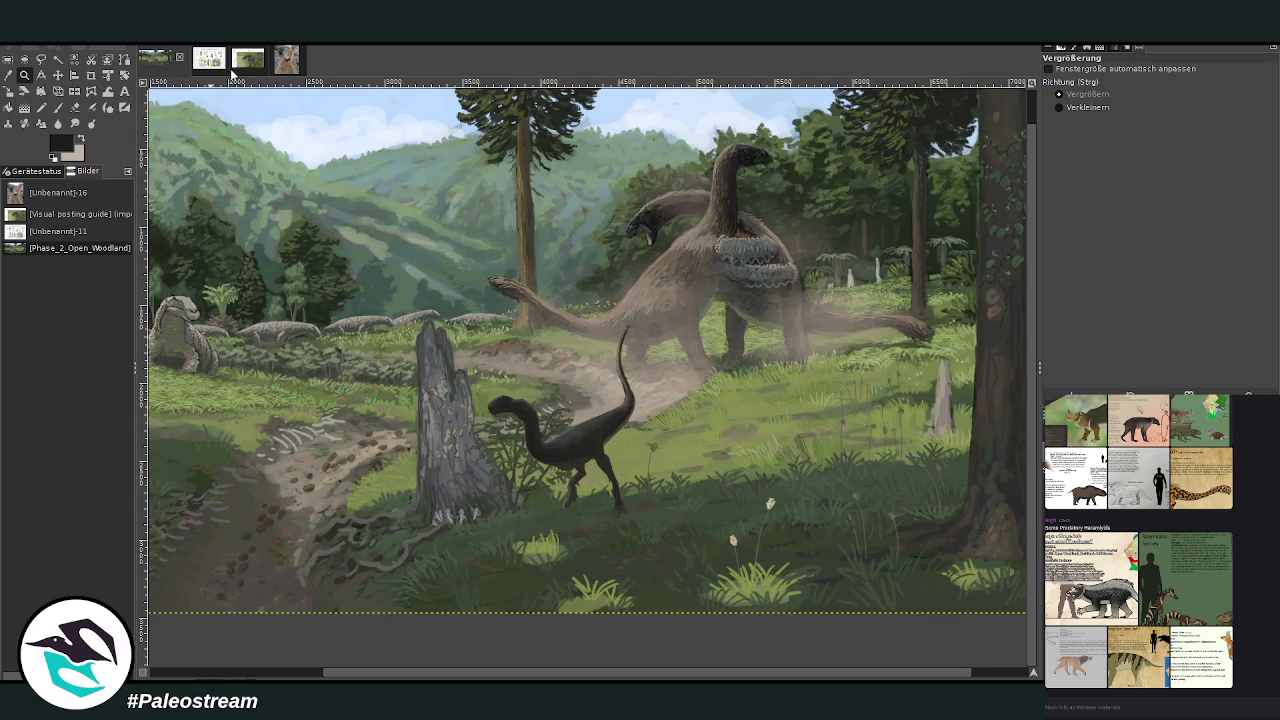
Step: Scale the small dark dinosaur down to 785×1043 pixels and zoom in on its reference card
key("ctrl+v")
key("shift+s")
left_click(490, 392)
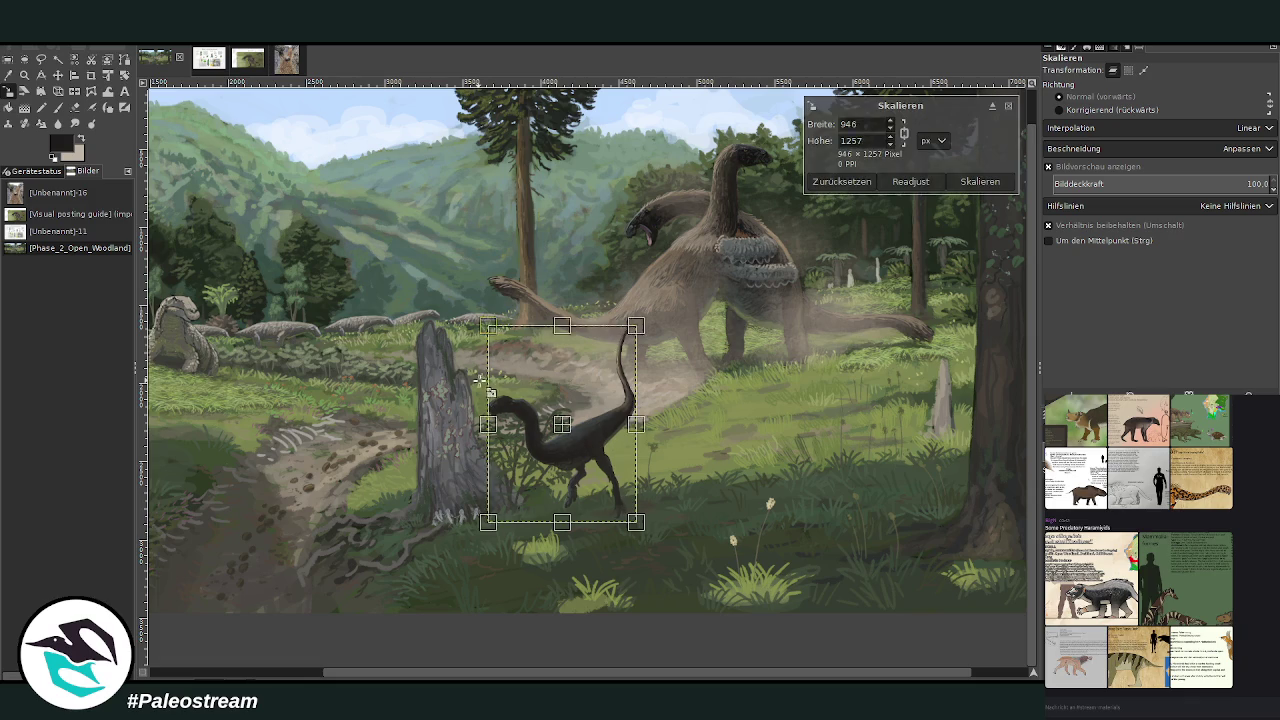
left_click_drag(597, 456, 585, 452)
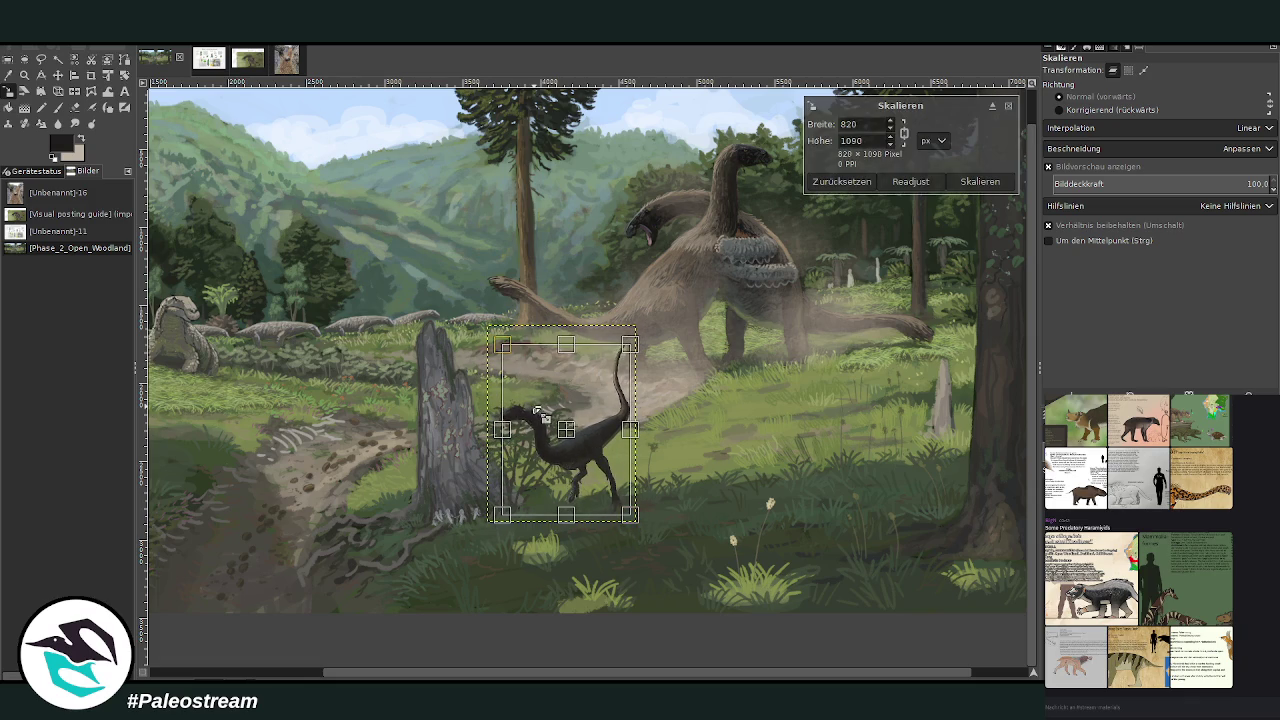
left_click(980, 181)
mouse_move(1090, 578)
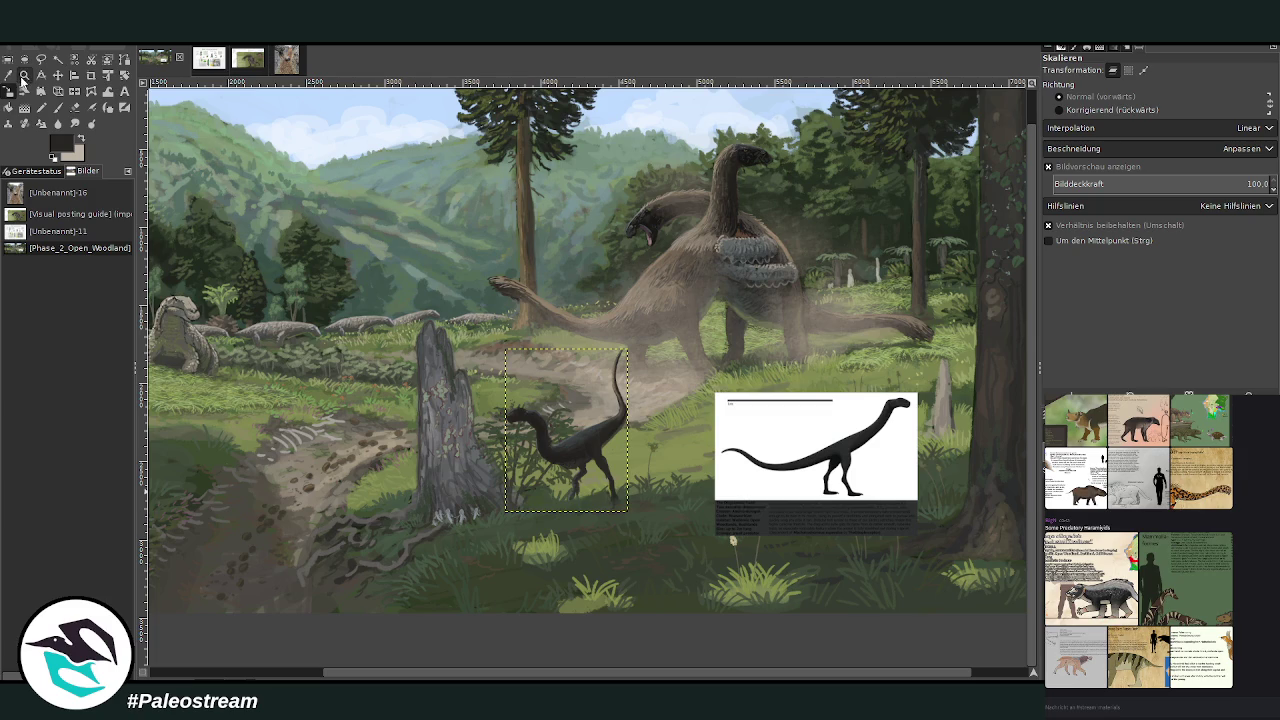
left_click(24, 75)
left_click_drag(714, 390, 916, 546)
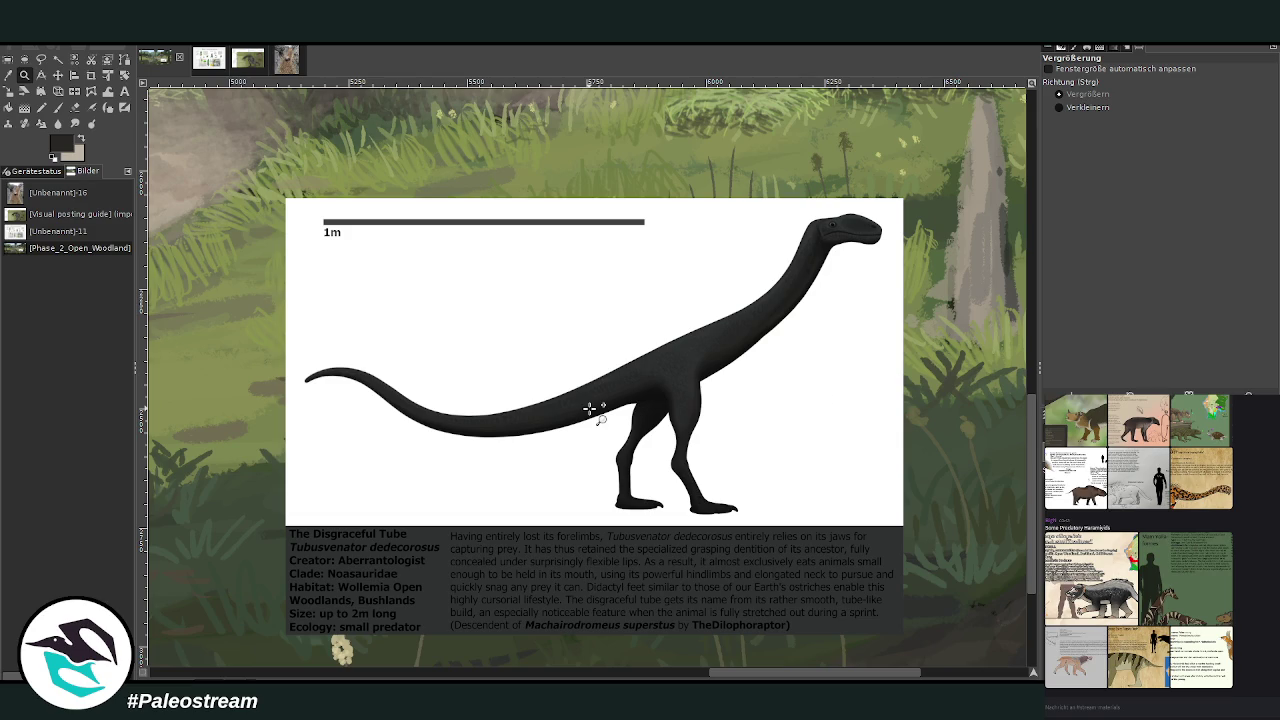
Step: Hide the dinosaur's reference card layer
scroll(590, 408, "down", 2)
scroll(590, 408, "down", 1)
scroll(590, 408, "down", 1)
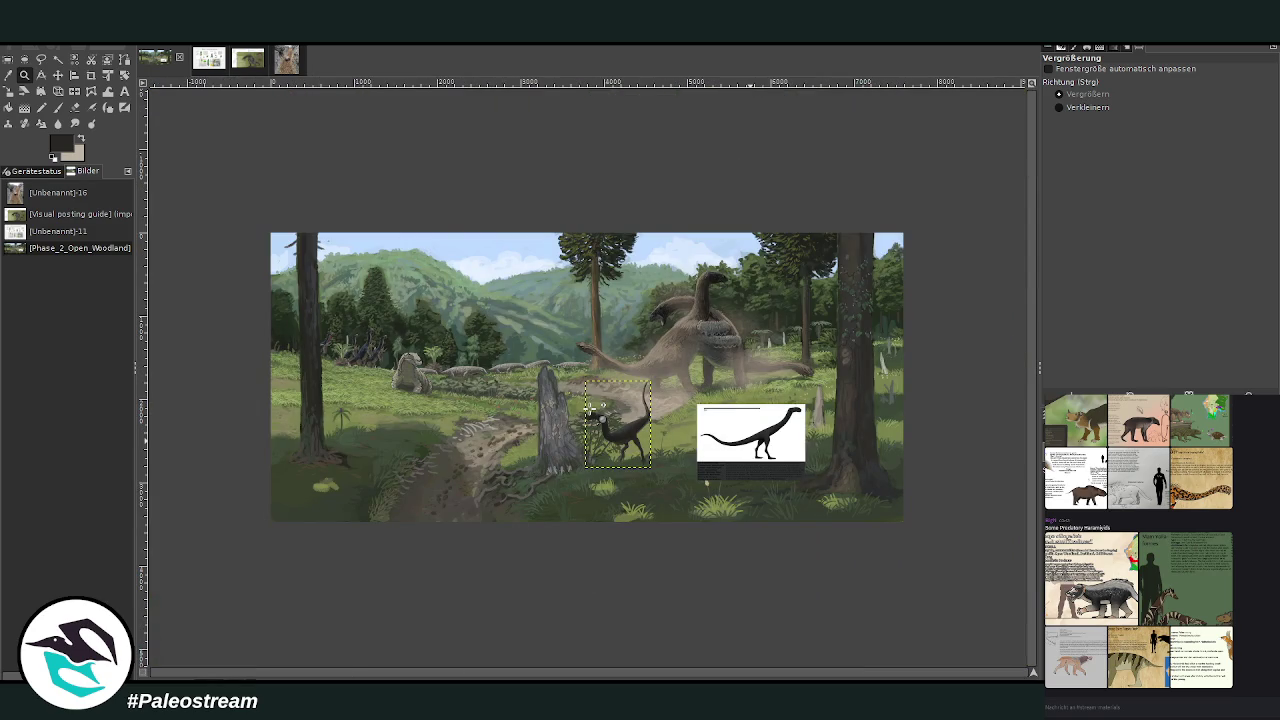
left_click_drag(494, 306, 794, 533)
key("Page_Up")
key("Delete")
key("Page_Down")
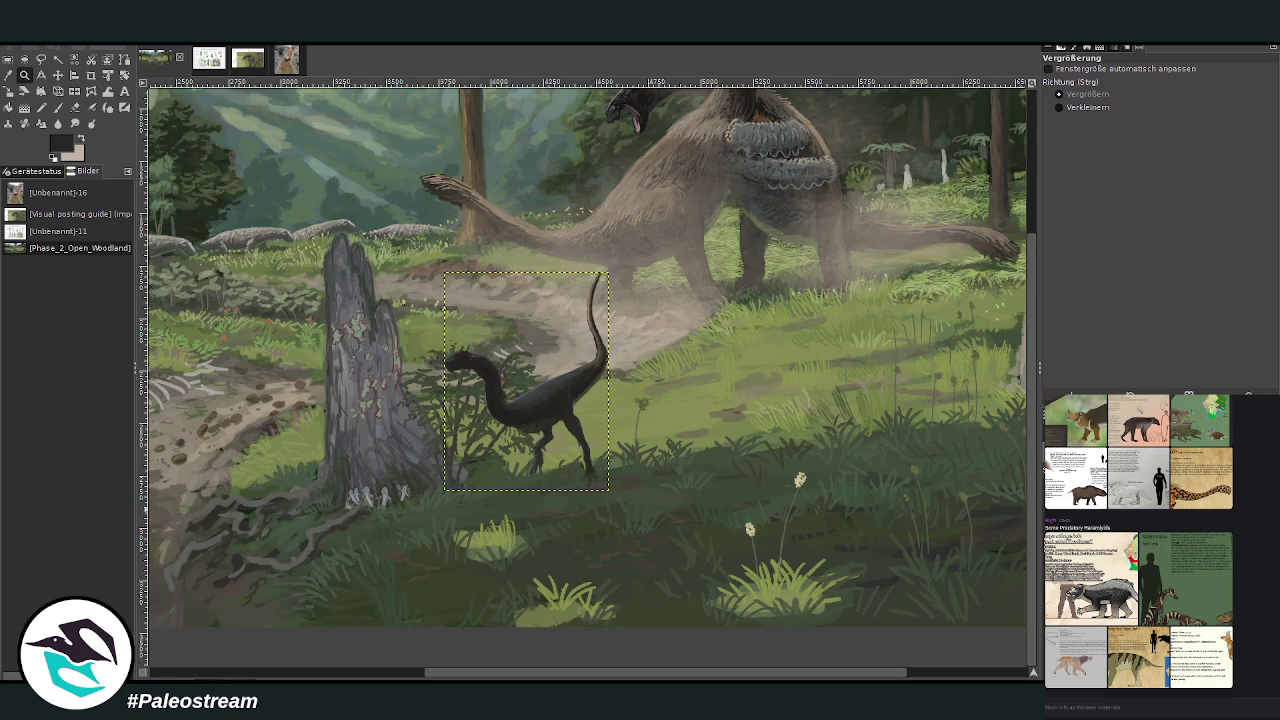
Step: Nudge the small dark dinosaur slightly left and down, then reframe the view around it
key("m")
left_click_drag(557, 396, 547, 404)
key("Page_Up")
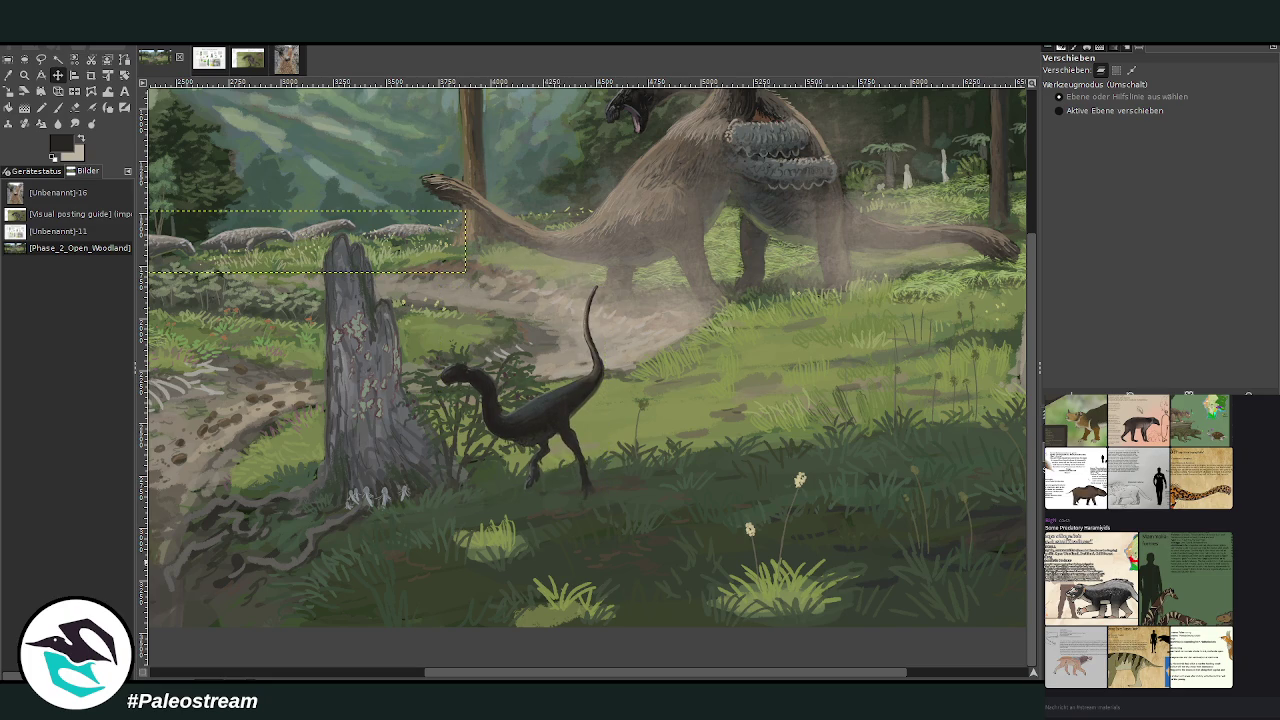
key("minus")
key("minus")
key("minus")
key("minus")
key("z")
left_click_drag(330, 246, 866, 537)
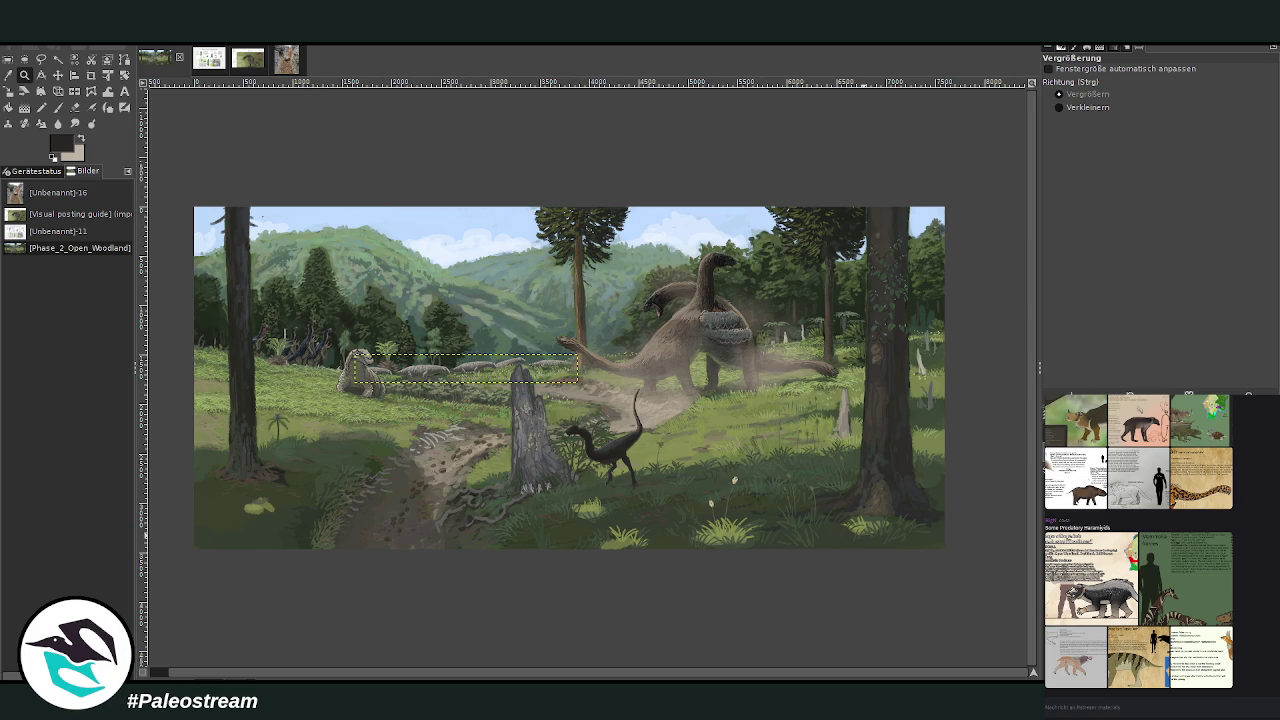
left_click_drag(565, 388, 643, 492)
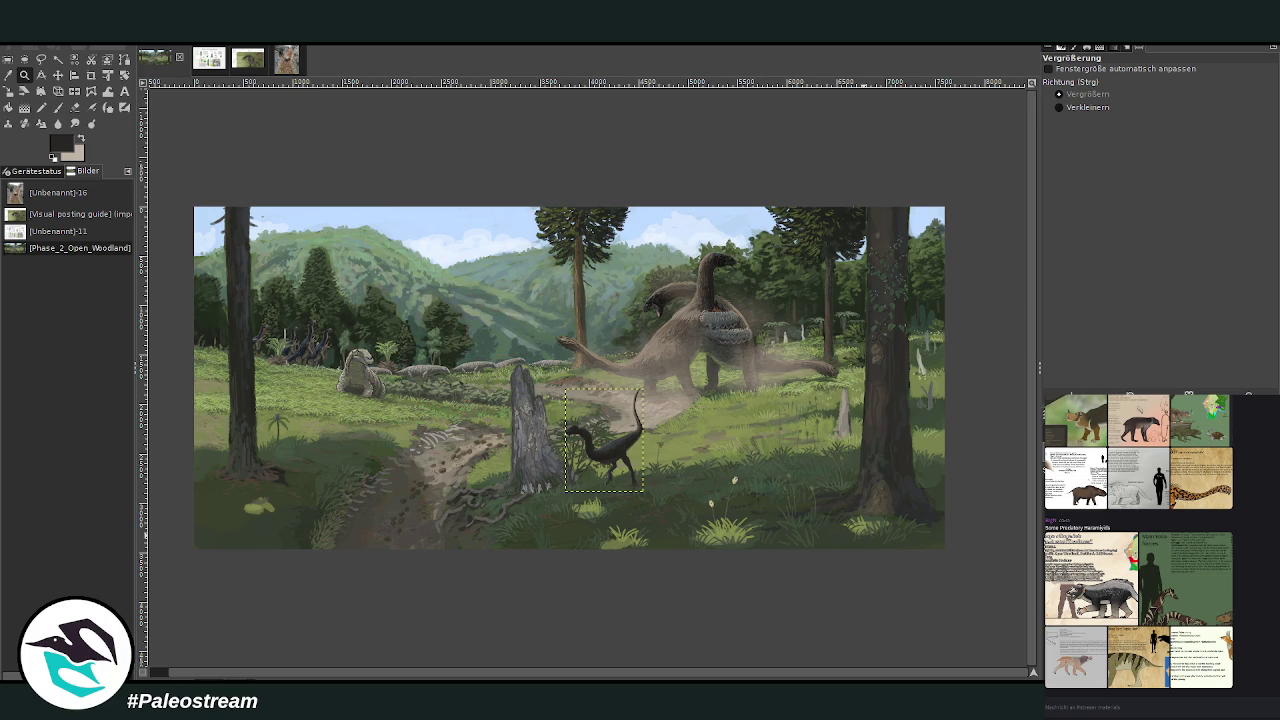
left_click_drag(325, 327, 399, 412)
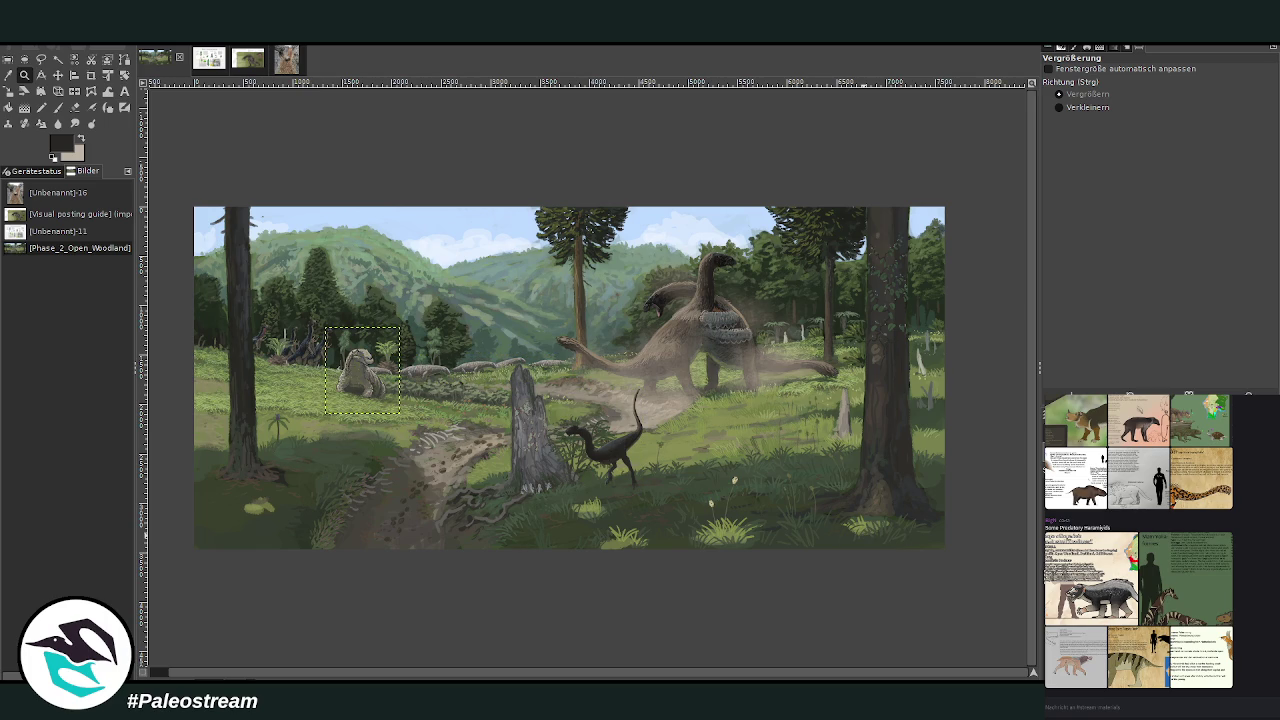
left_click_drag(565, 388, 643, 492)
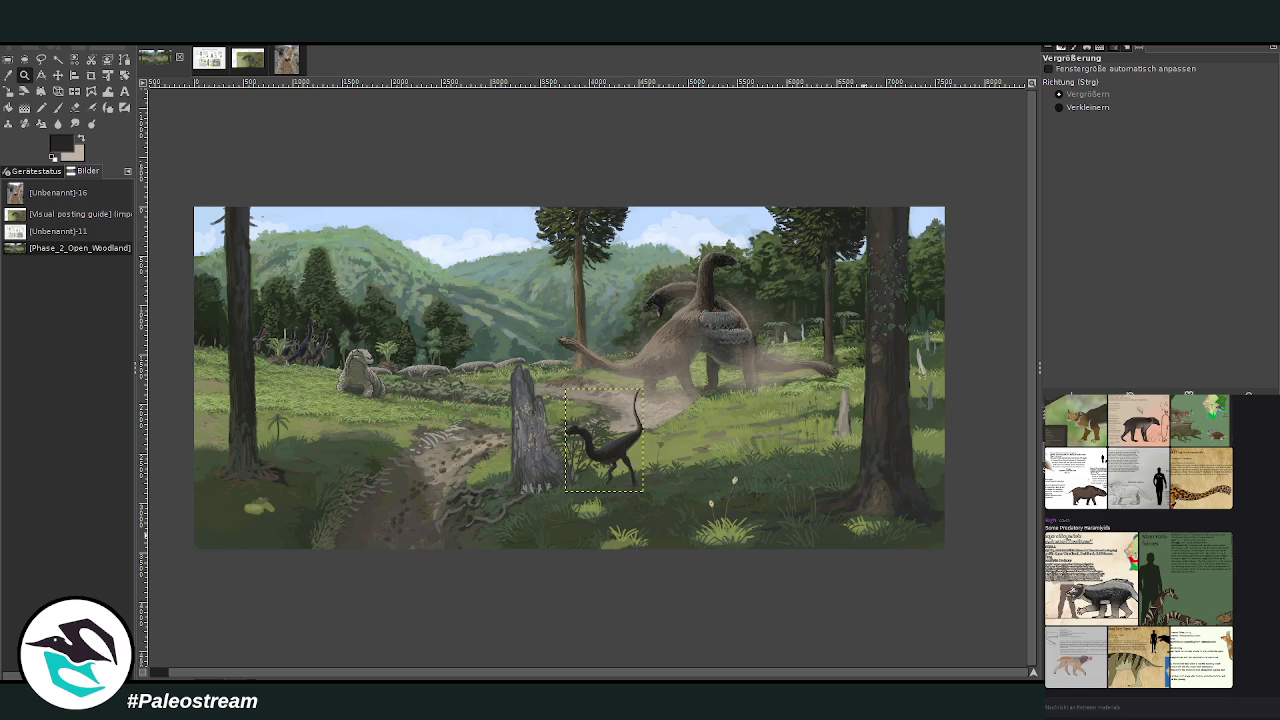
key("Escape")
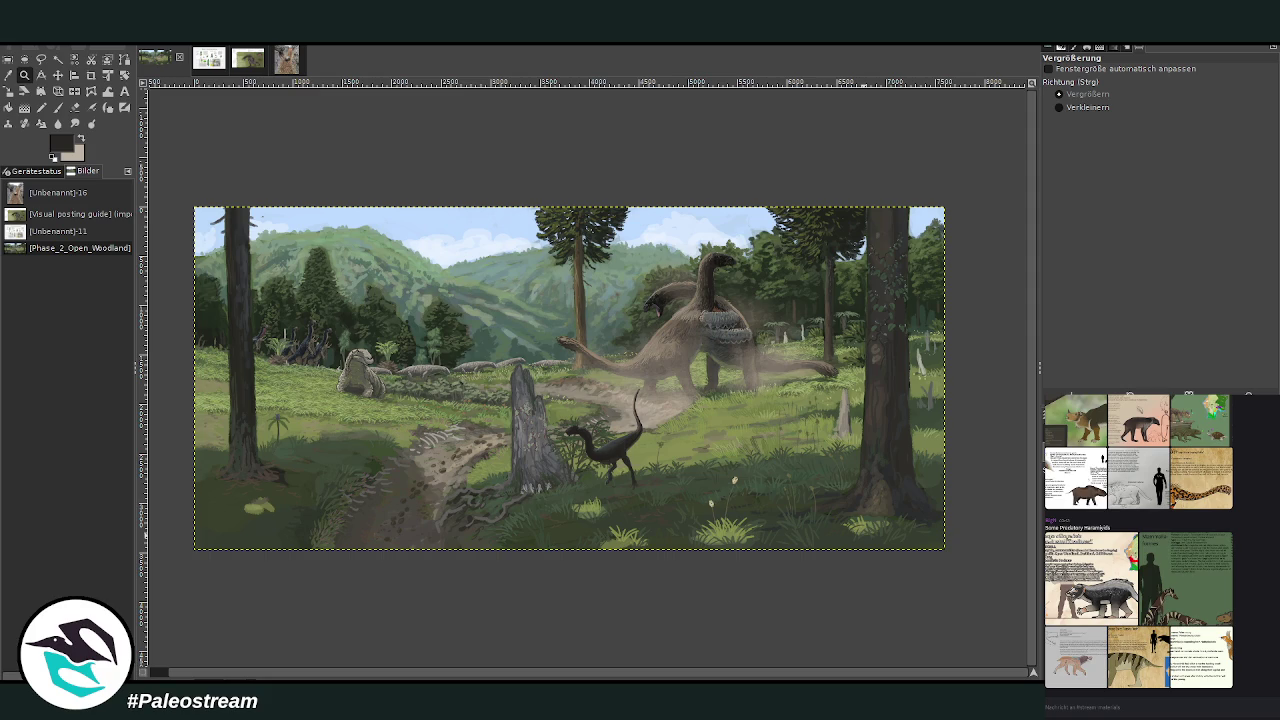
key("p")
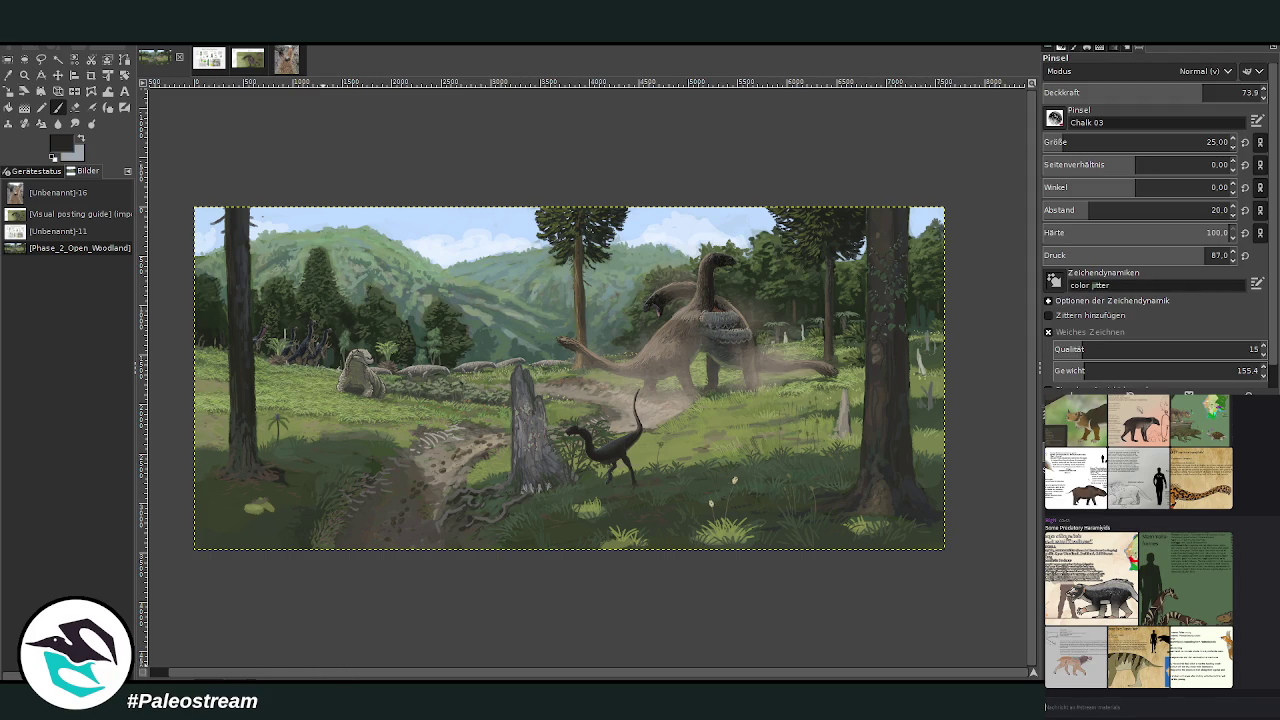
scroll(1138, 544, "up", 2)
scroll(1138, 544, "up", 2)
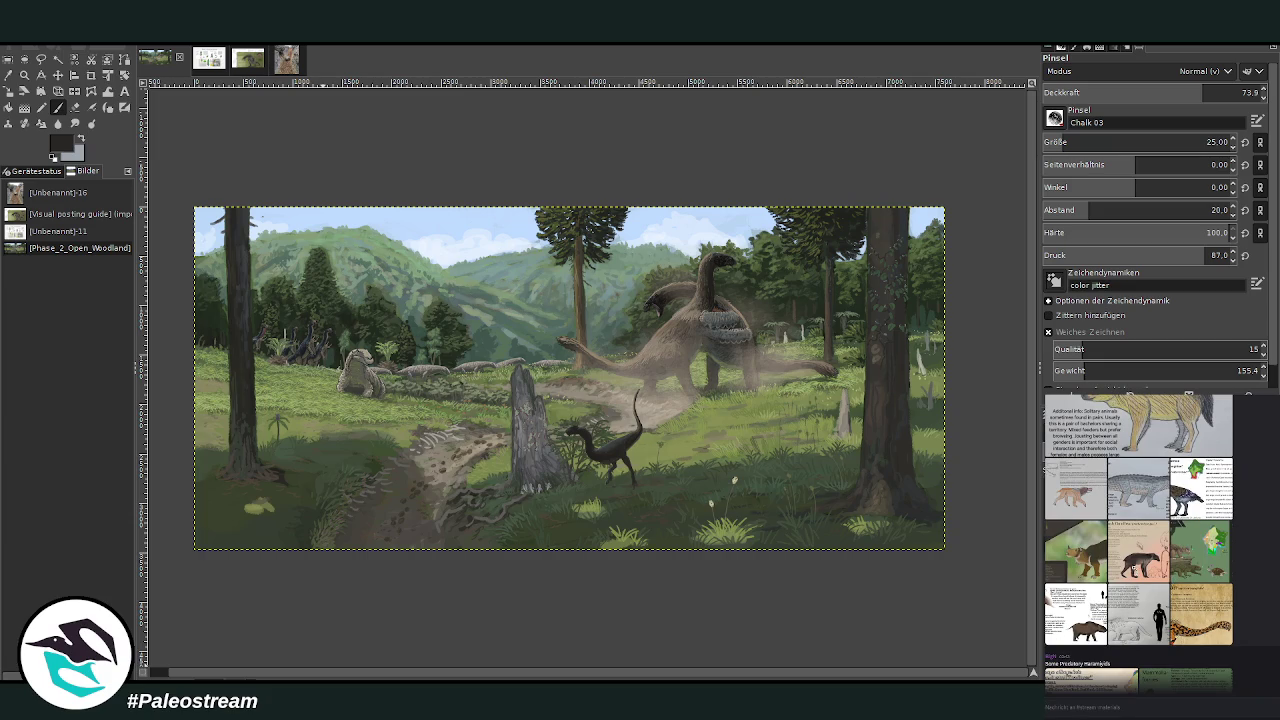
left_click(1138, 550)
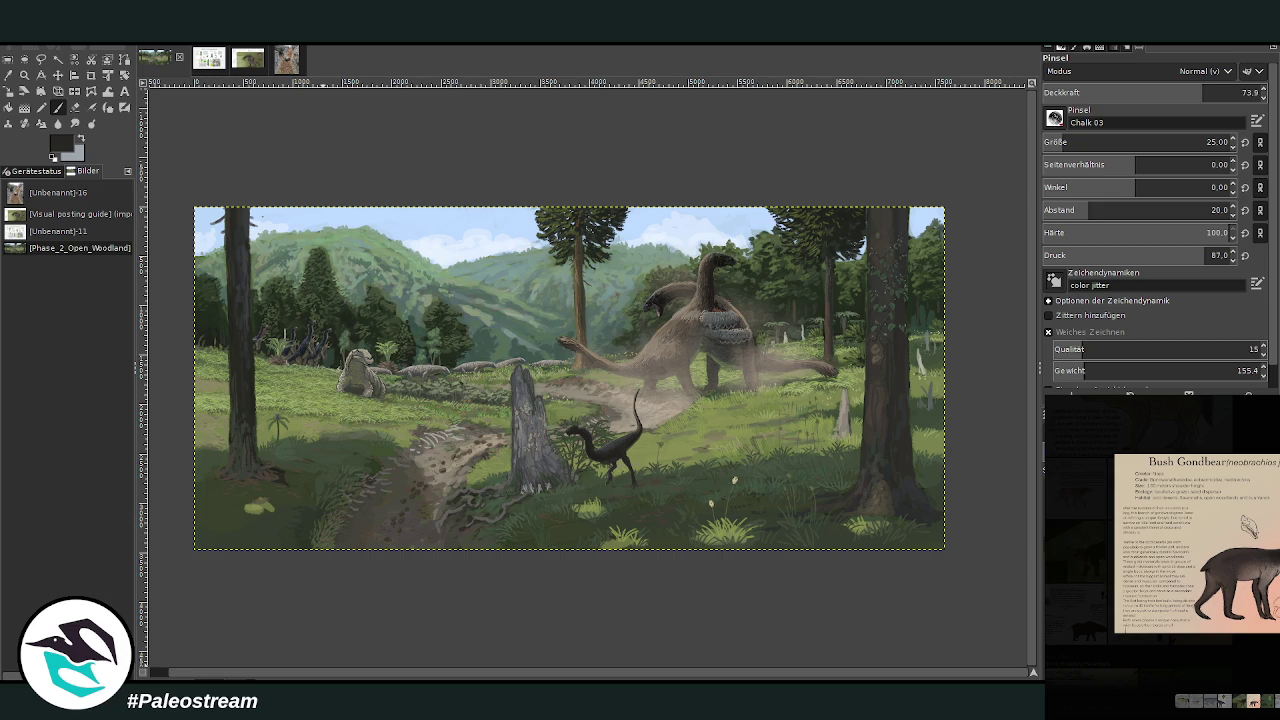
key("Escape")
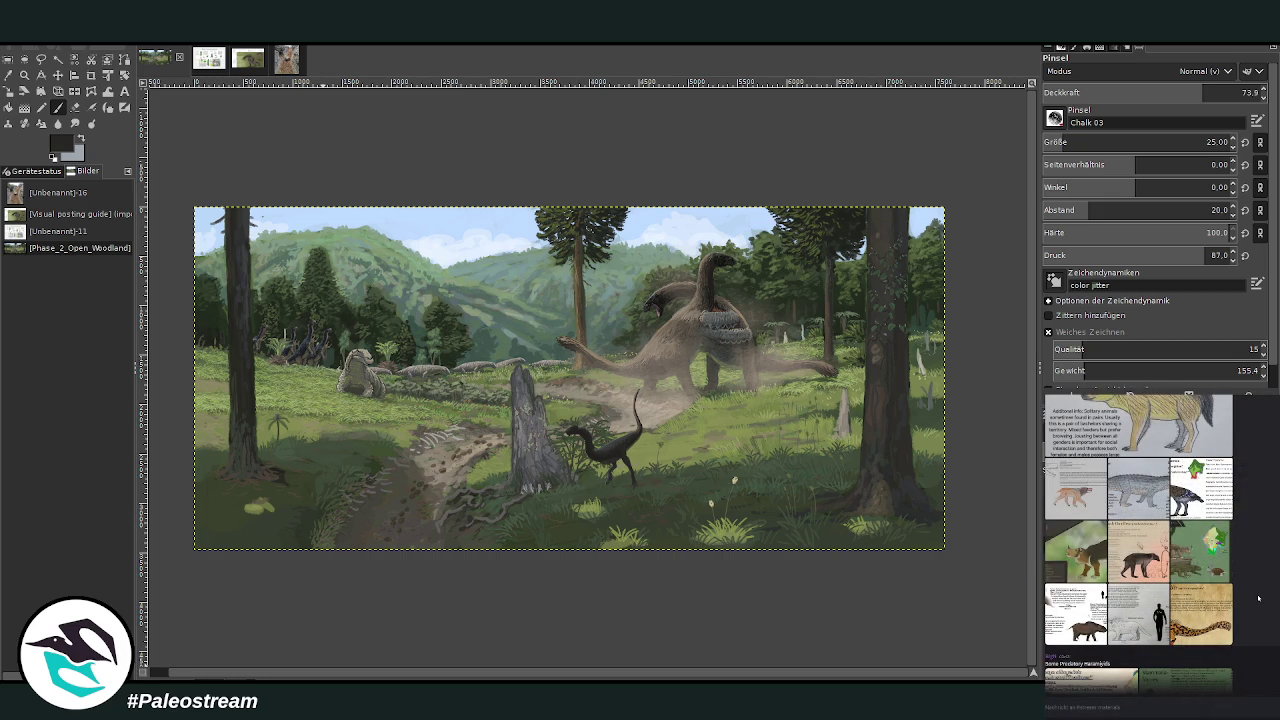
left_click(1152, 568)
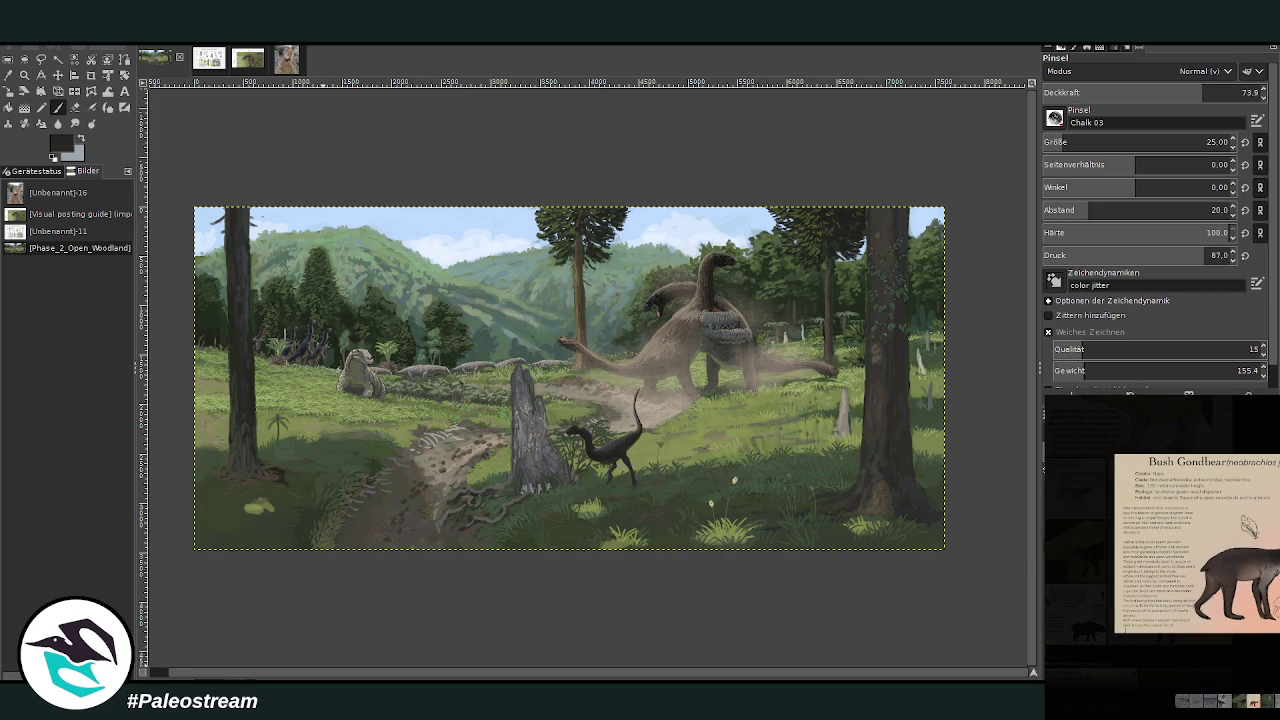
key("Escape")
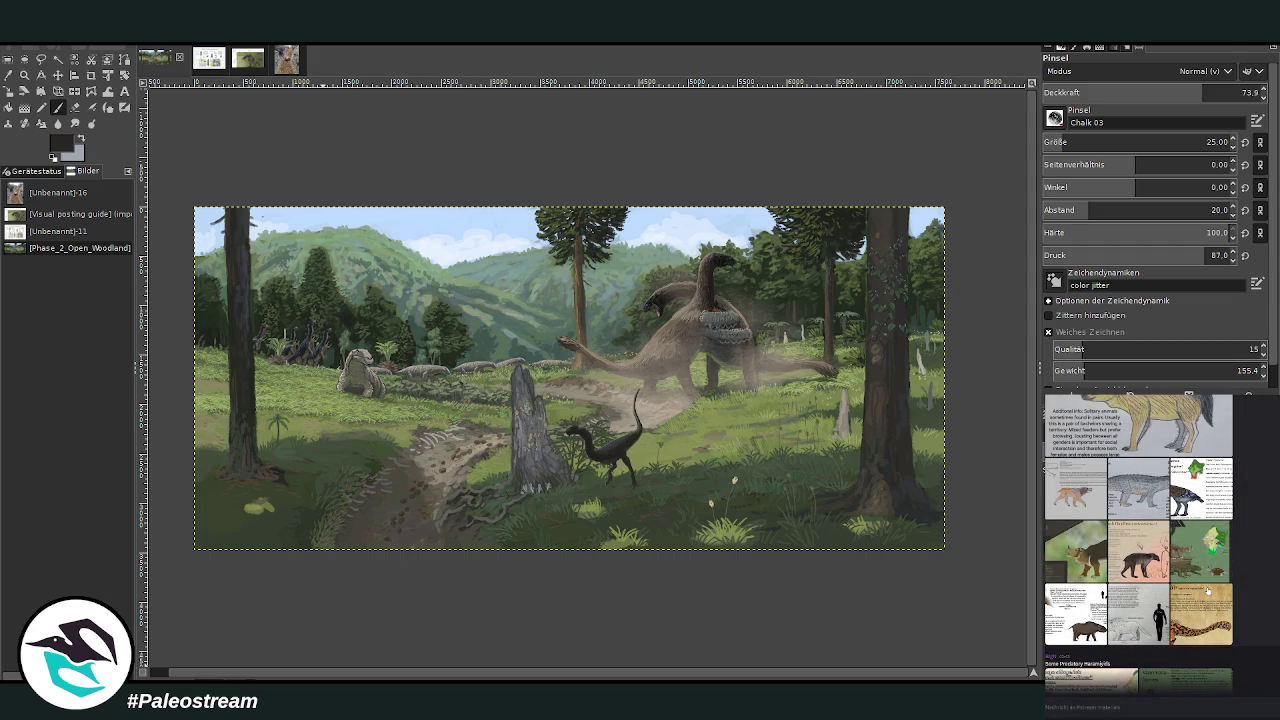
left_click(1156, 572)
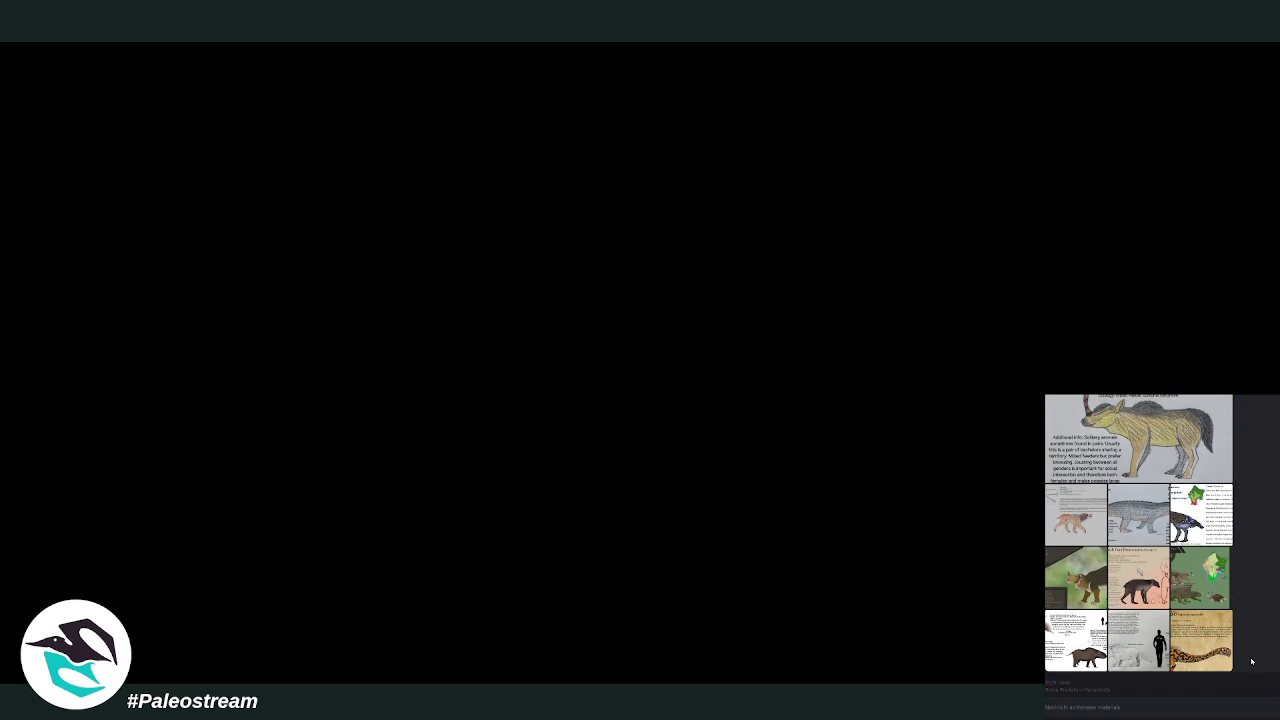
Step: Enlarge the teal rat-kangaroo thumbnail in the gallery and copy the image with Bild kopieren
scroll(1251, 661, "up", 3)
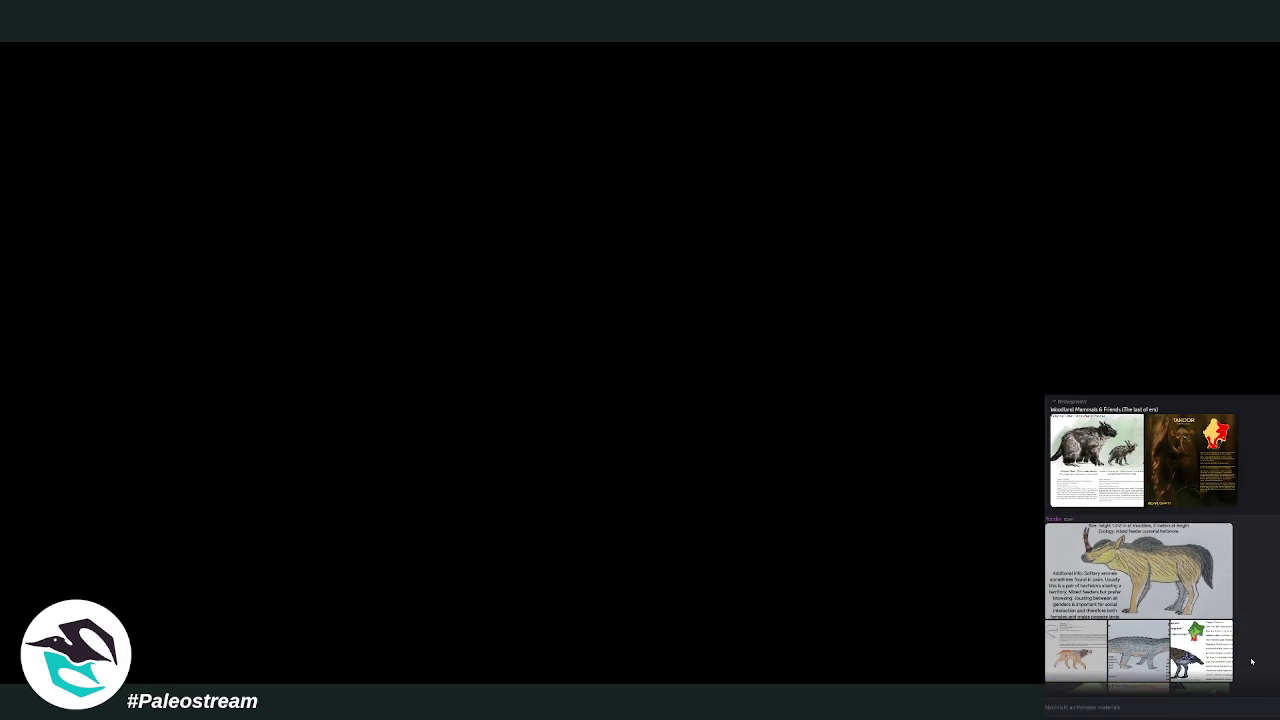
scroll(1251, 661, "up", 5)
scroll(1251, 661, "up", 5)
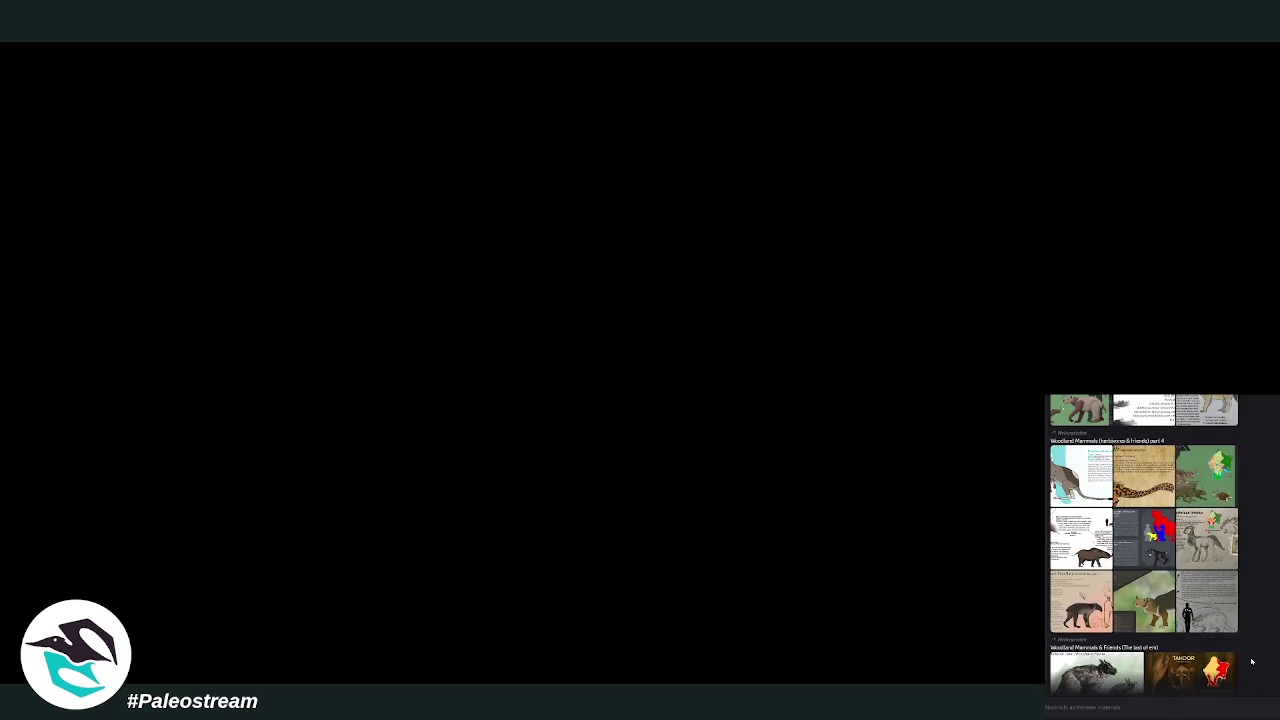
scroll(1251, 661, "up", 2)
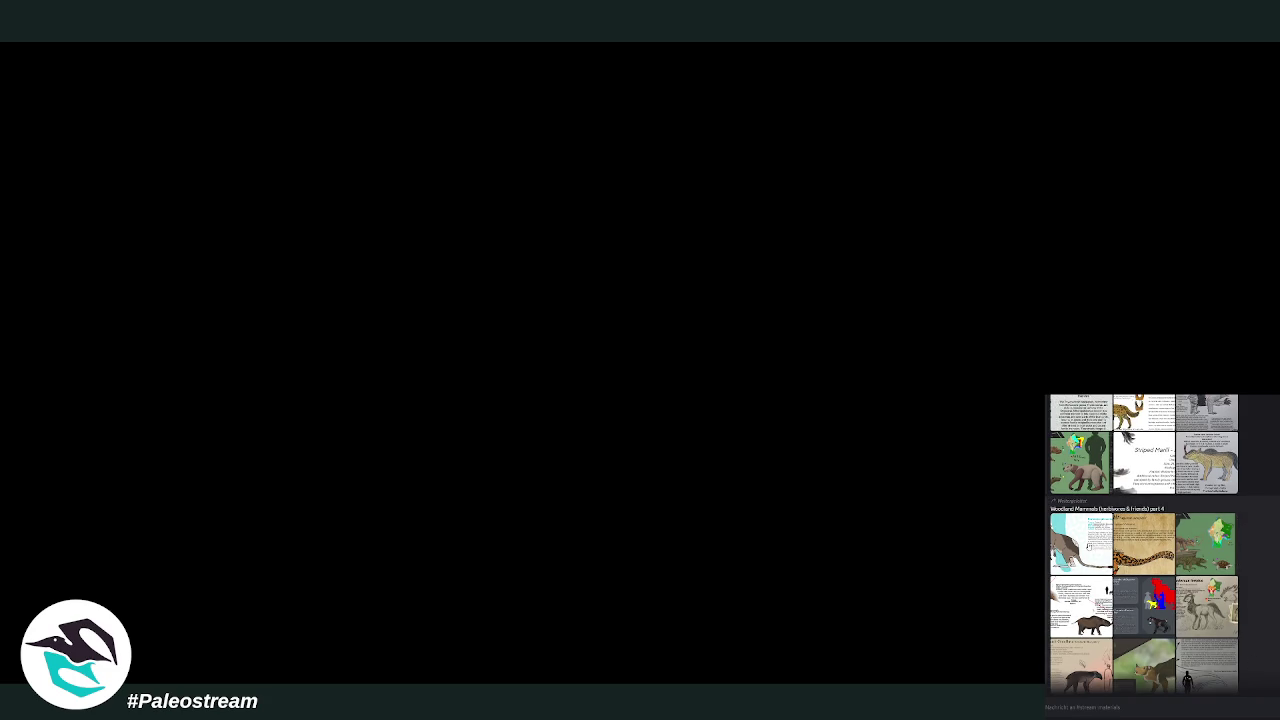
left_click(1080, 545)
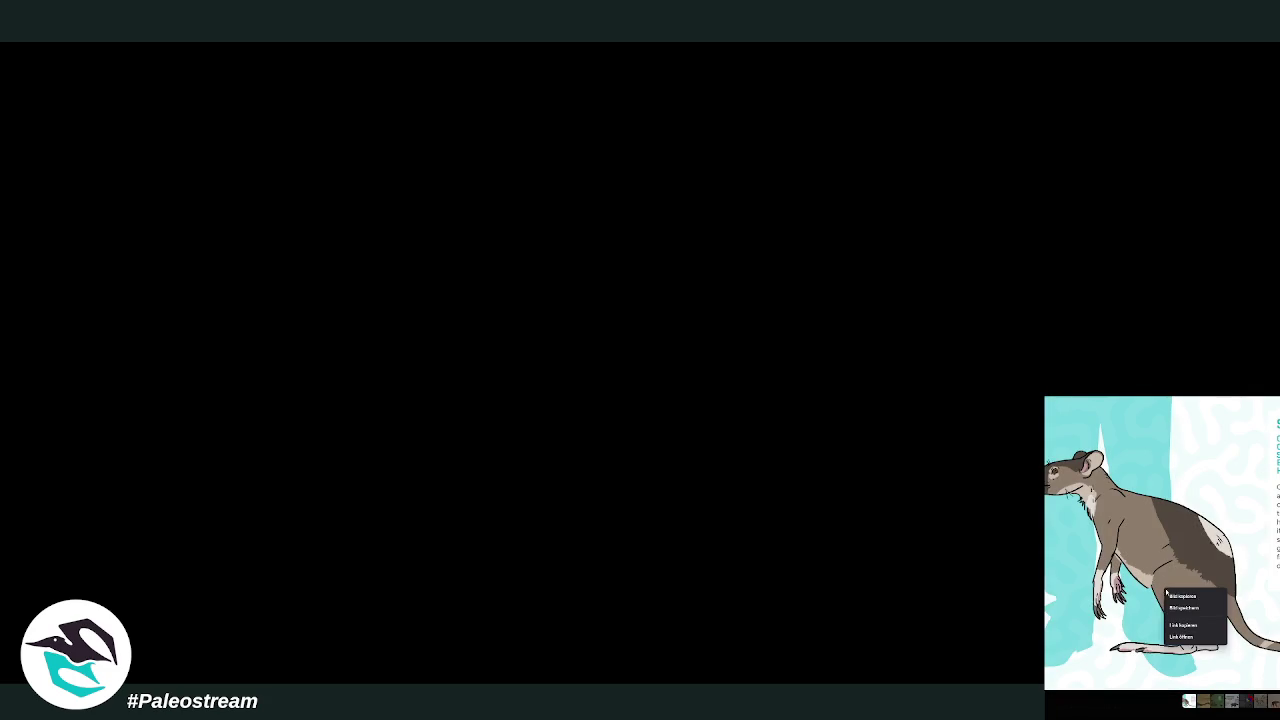
left_click(1083, 705)
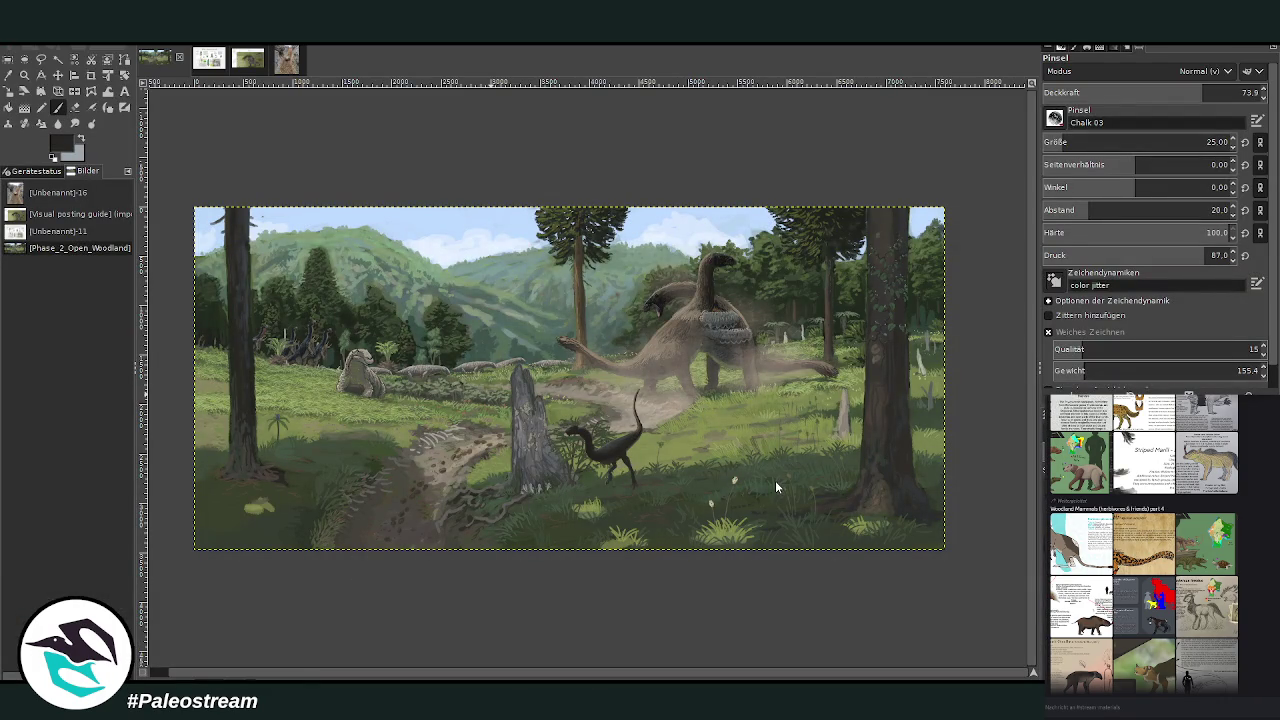
Step: Paste the Soricistrophus lagopus card and move it to the painting's upper left
key("ctrl+v")
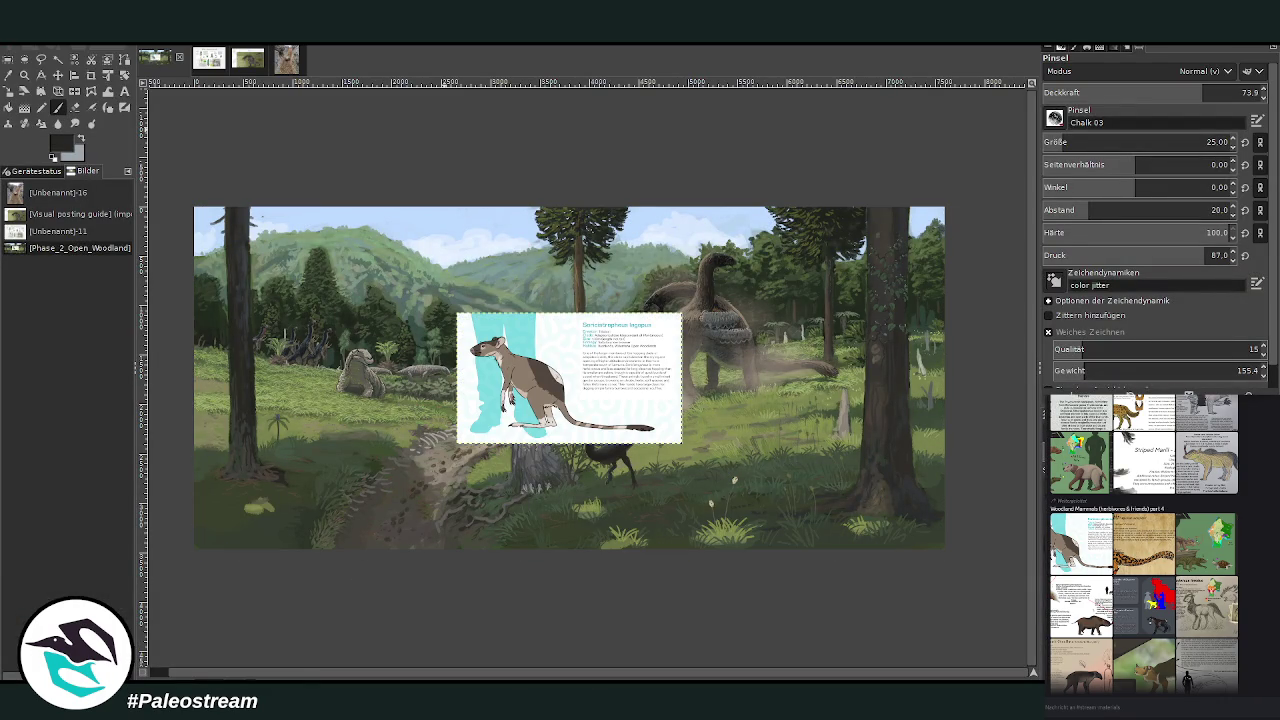
left_click(57, 75)
left_click_drag(559, 364, 444, 259)
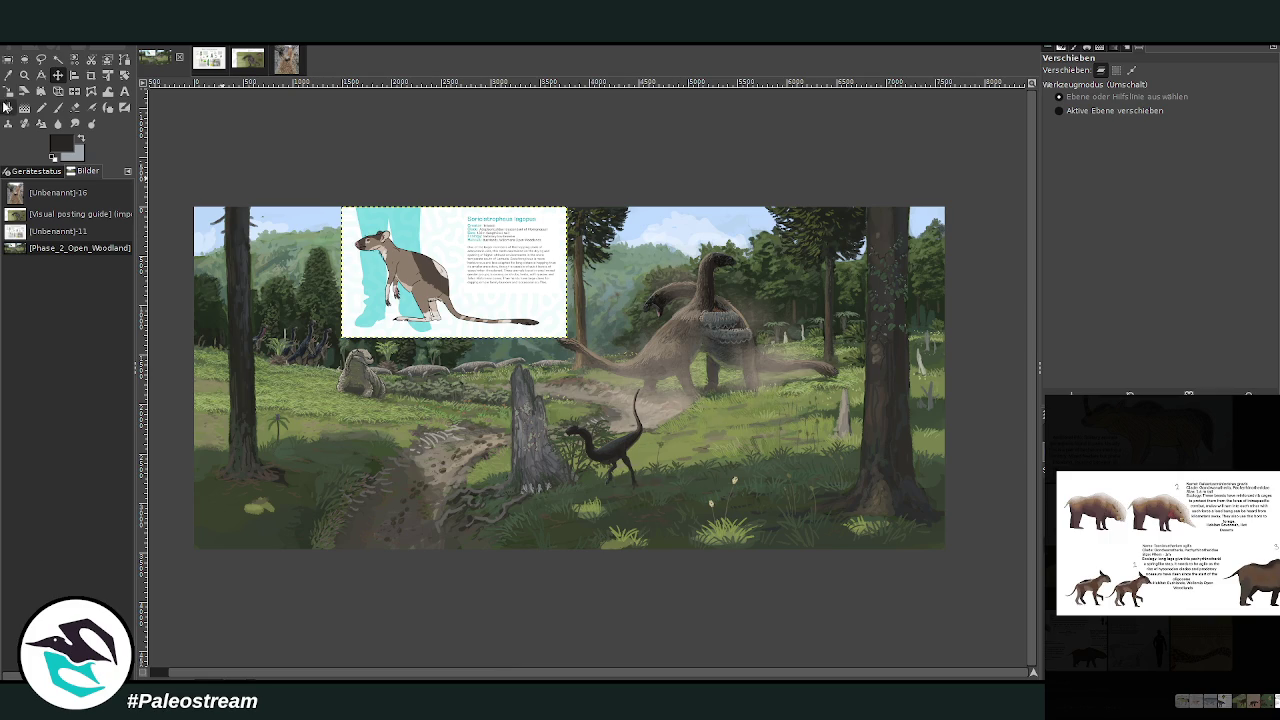
left_click(24, 76)
left_click_drag(330, 182, 914, 562)
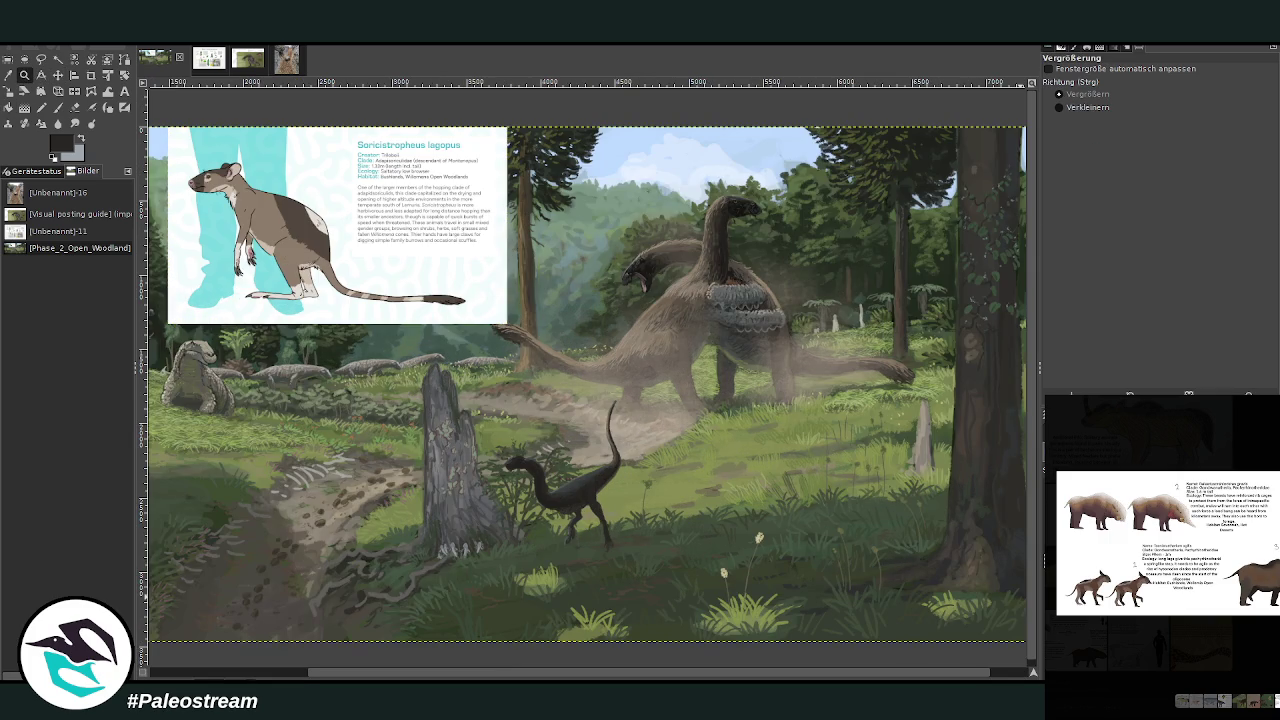
Step: Pick the dark tree-trunk colour and set the brush to size 60, opacity 89.6
left_click(57, 107)
left_click(1002, 437, "ctrl")
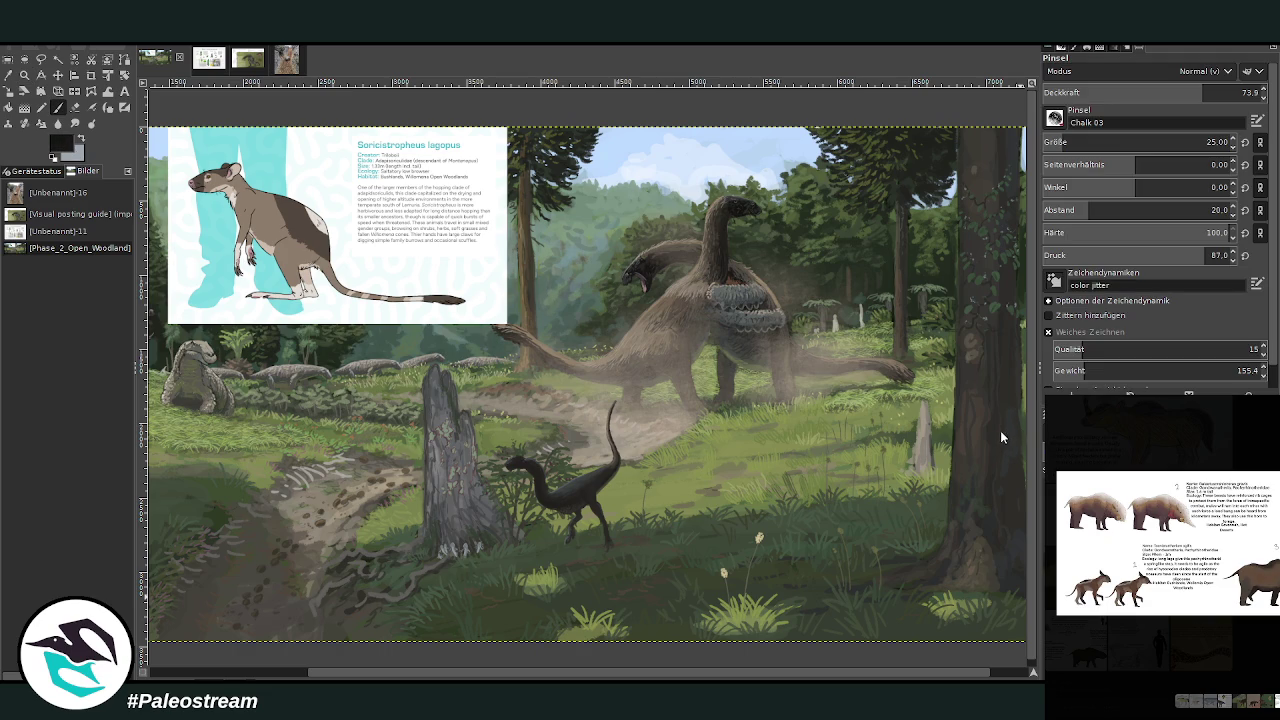
left_click(1206, 142)
left_click(1237, 92)
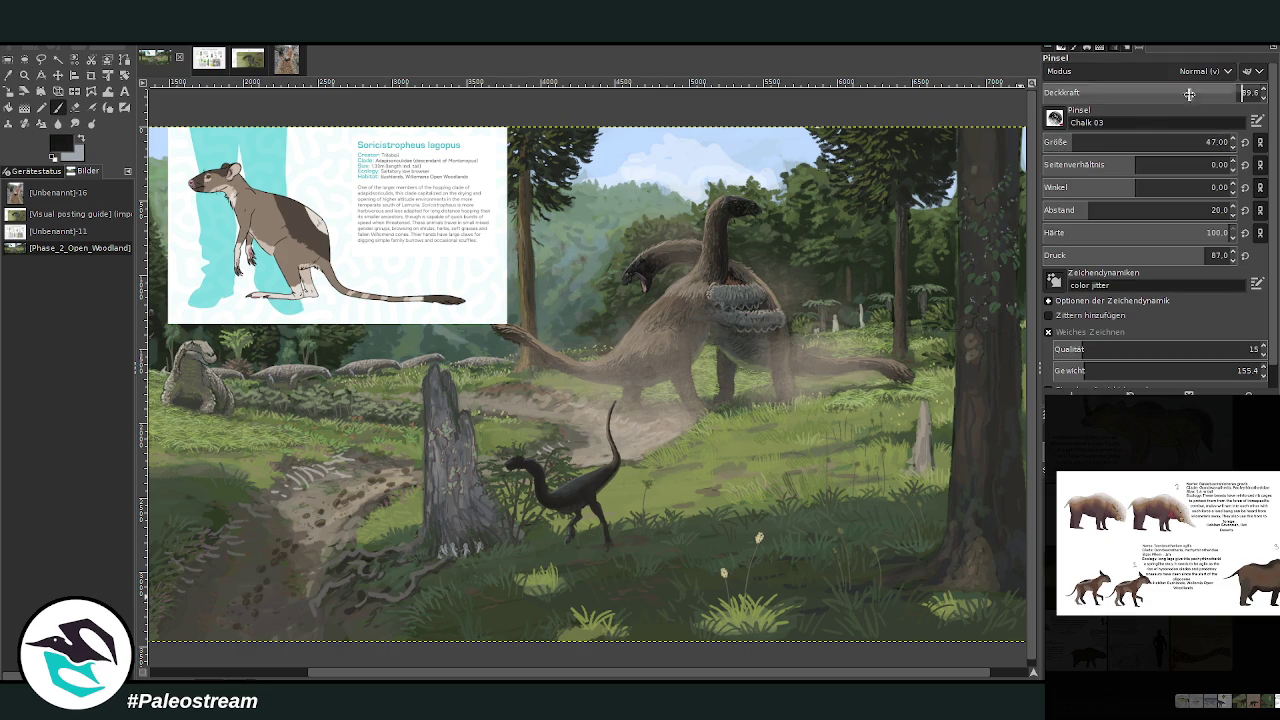
key("z")
left_click_drag(680, 540, 666, 524)
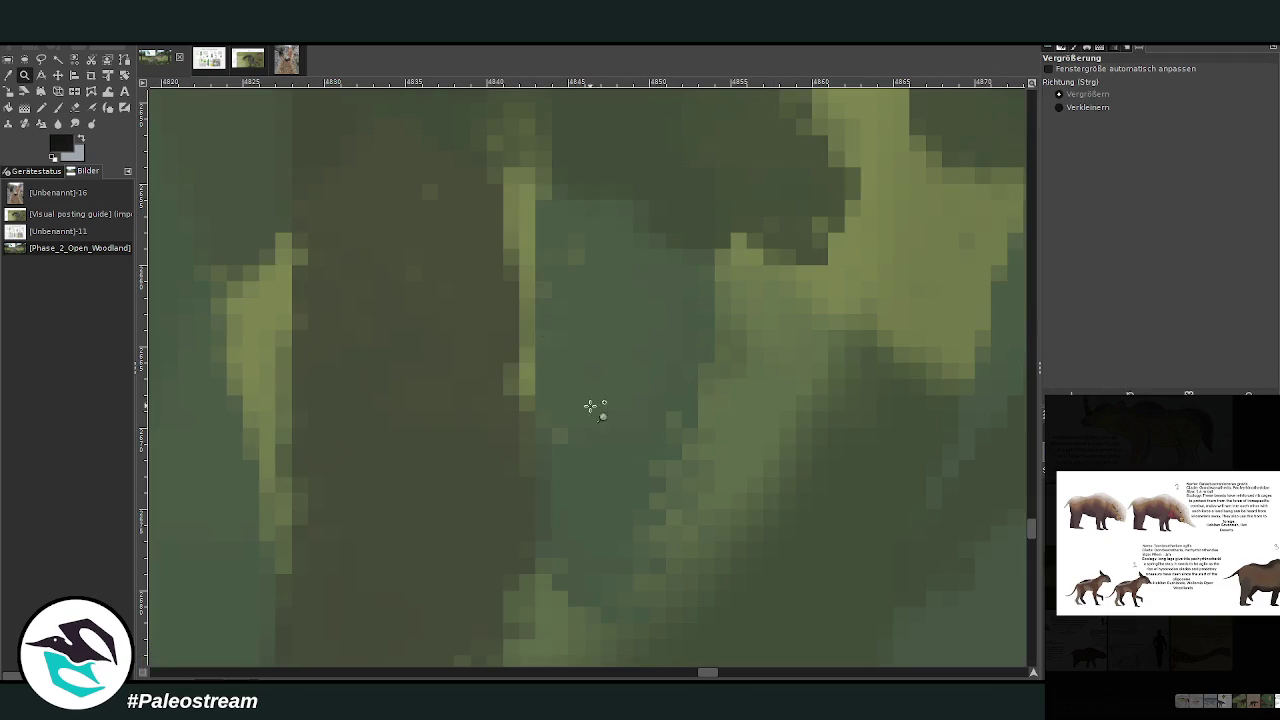
key("minus")
key("minus")
key("minus")
key("minus")
key("minus")
key("minus")
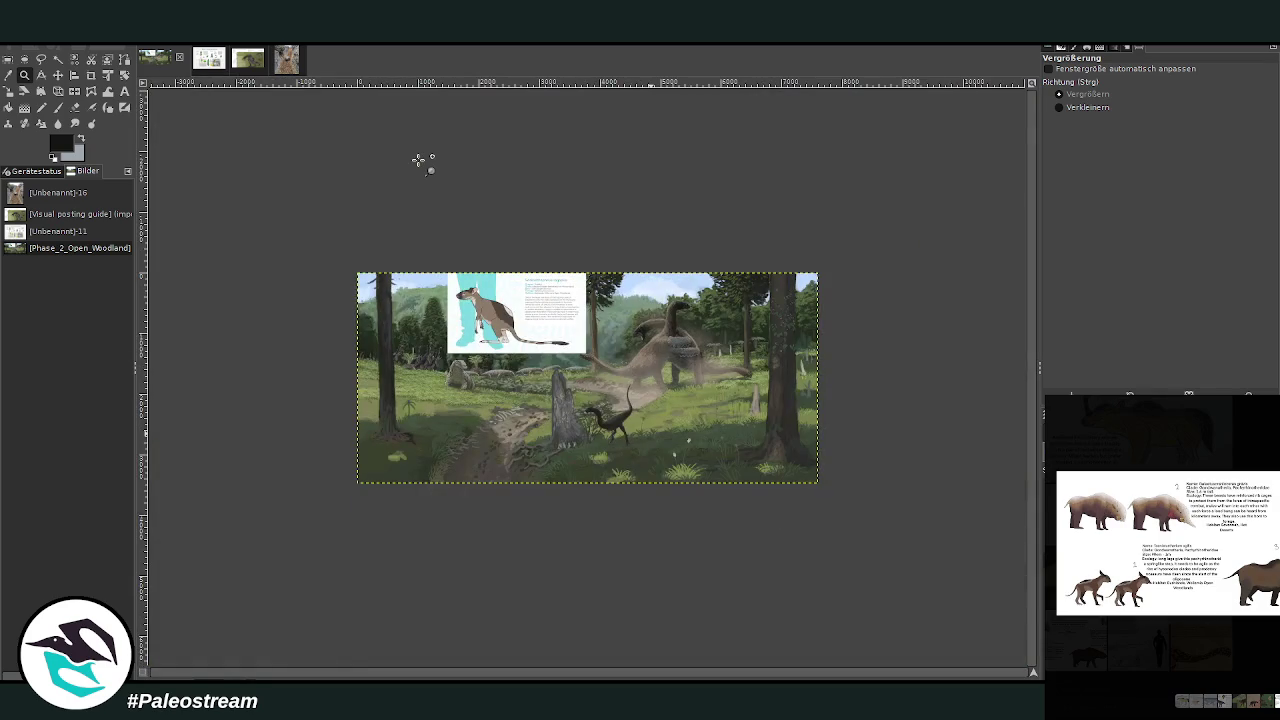
left_click_drag(488, 246, 736, 498)
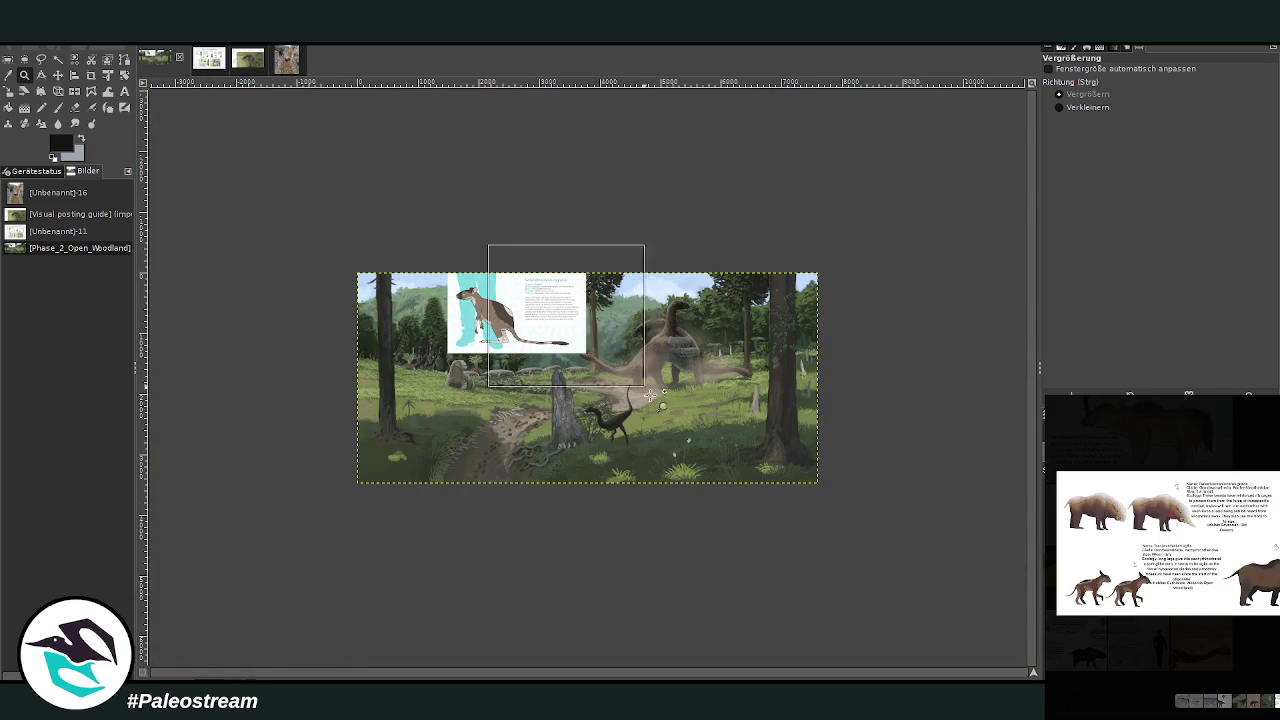
key("p")
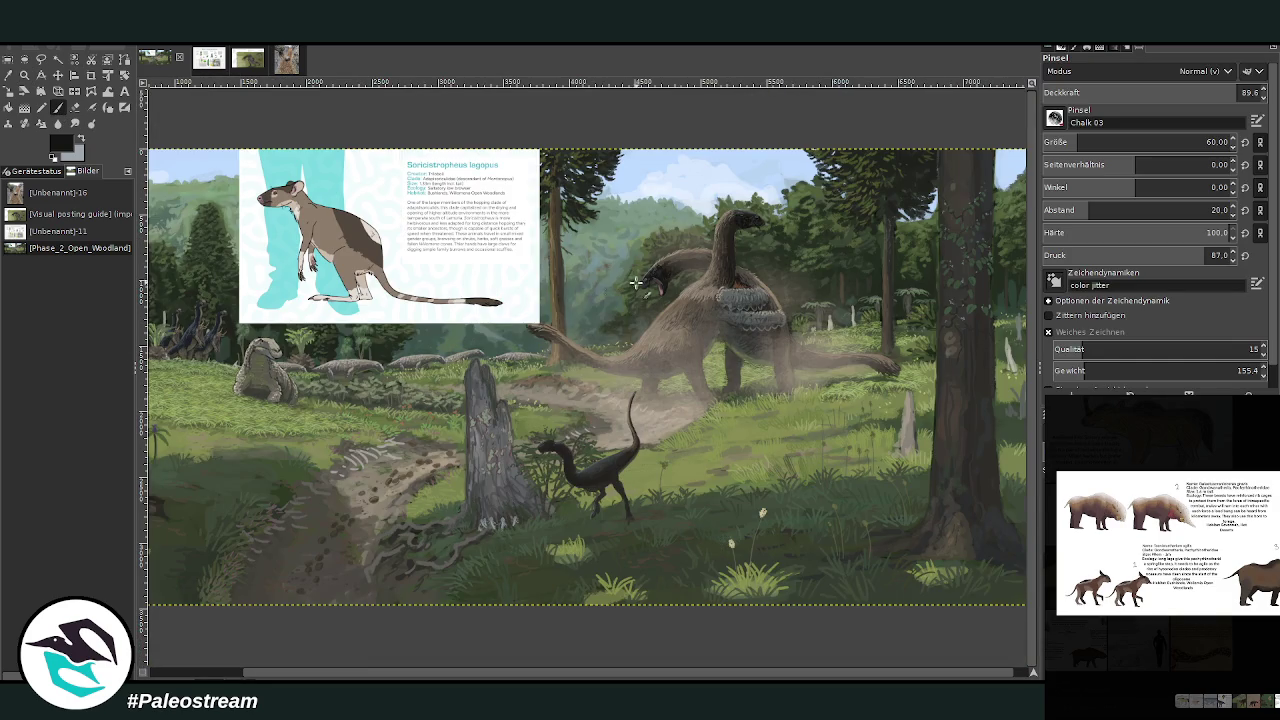
Step: Sketch rough dark loopy outlines of small hopping creatures in the grass below the dinosaur
mouse_move(694, 497)
left_mouse_down()
mouse_move(678, 512)
mouse_move(695, 464)
mouse_move(692, 510)
left_mouse_up()
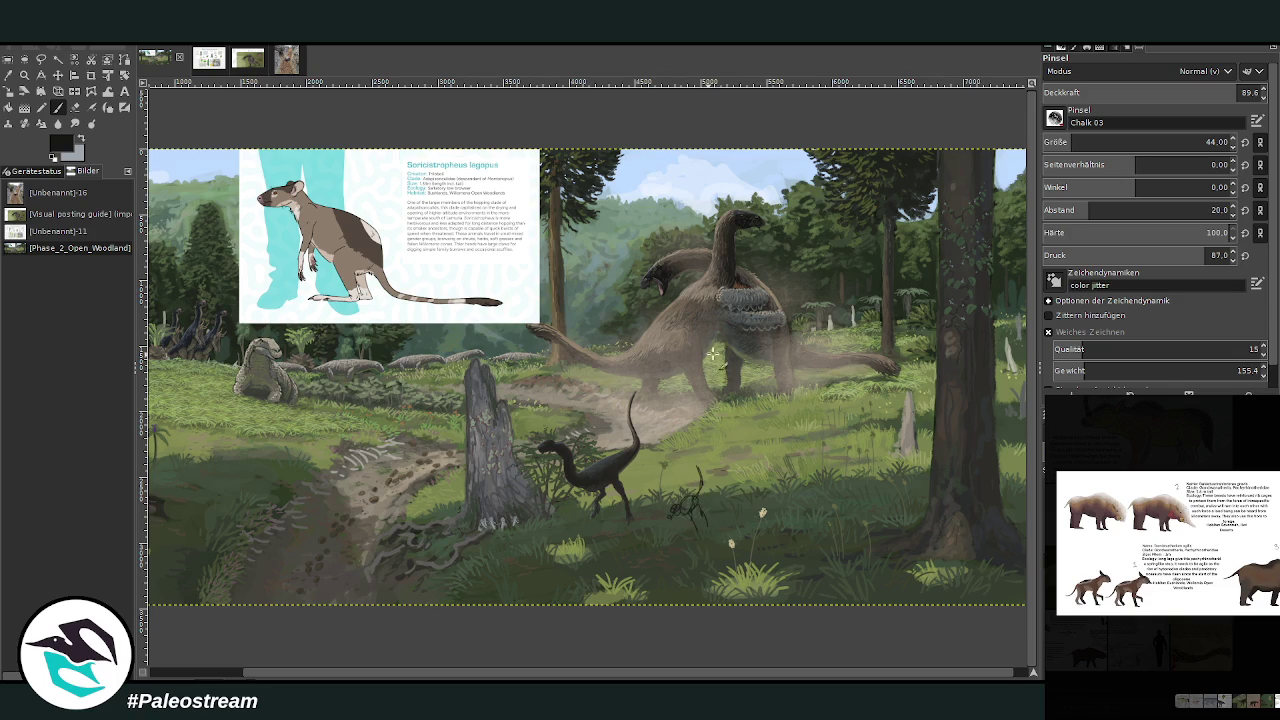
mouse_move(722, 471)
left_mouse_down()
mouse_move(730, 481)
mouse_move(736, 444)
left_mouse_up()
mouse_move(630, 547)
left_mouse_down()
mouse_move(615, 548)
mouse_move(640, 525)
mouse_move(648, 486)
left_mouse_up()
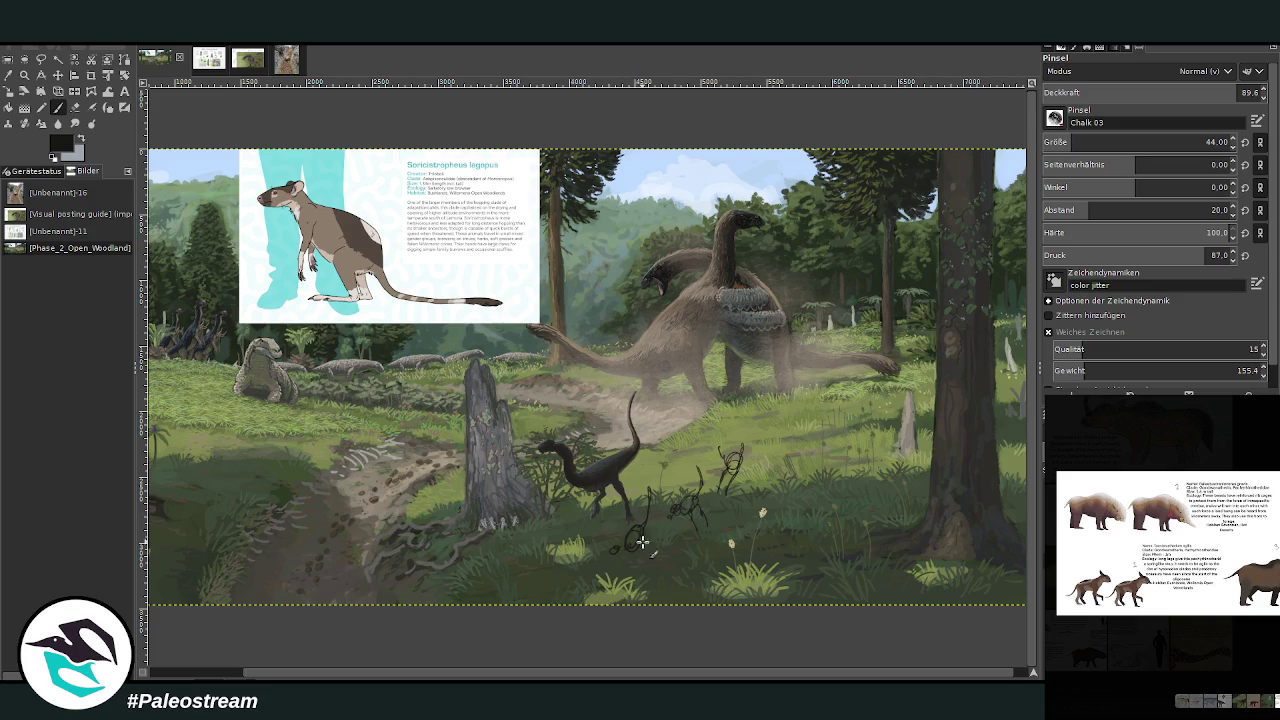
mouse_move(652, 551)
left_mouse_down()
mouse_move(680, 577)
mouse_move(677, 560)
mouse_move(676, 592)
left_mouse_up()
mouse_move(528, 572)
left_mouse_down()
mouse_move(542, 574)
mouse_move(562, 522)
mouse_move(536, 598)
mouse_move(530, 569)
left_mouse_up()
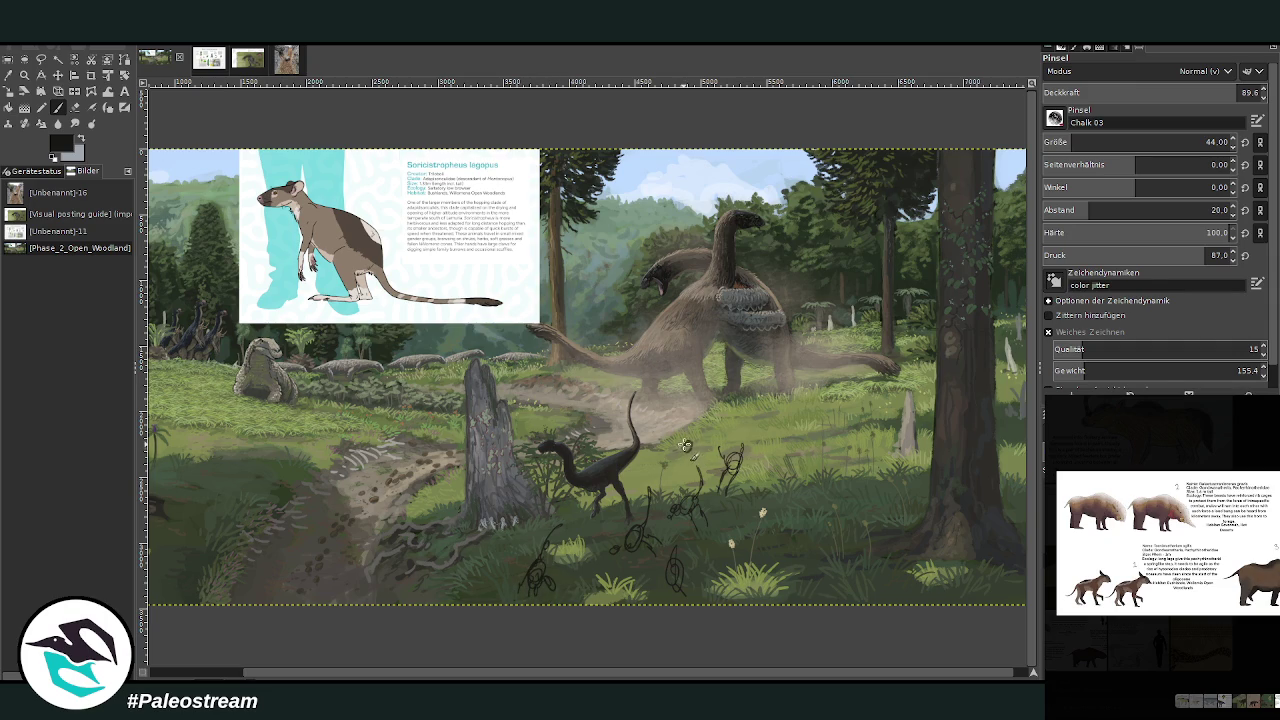
left_click_drag(686, 446, 703, 451)
left_click_drag(686, 526, 676, 541)
left_click_drag(494, 671, 450, 671)
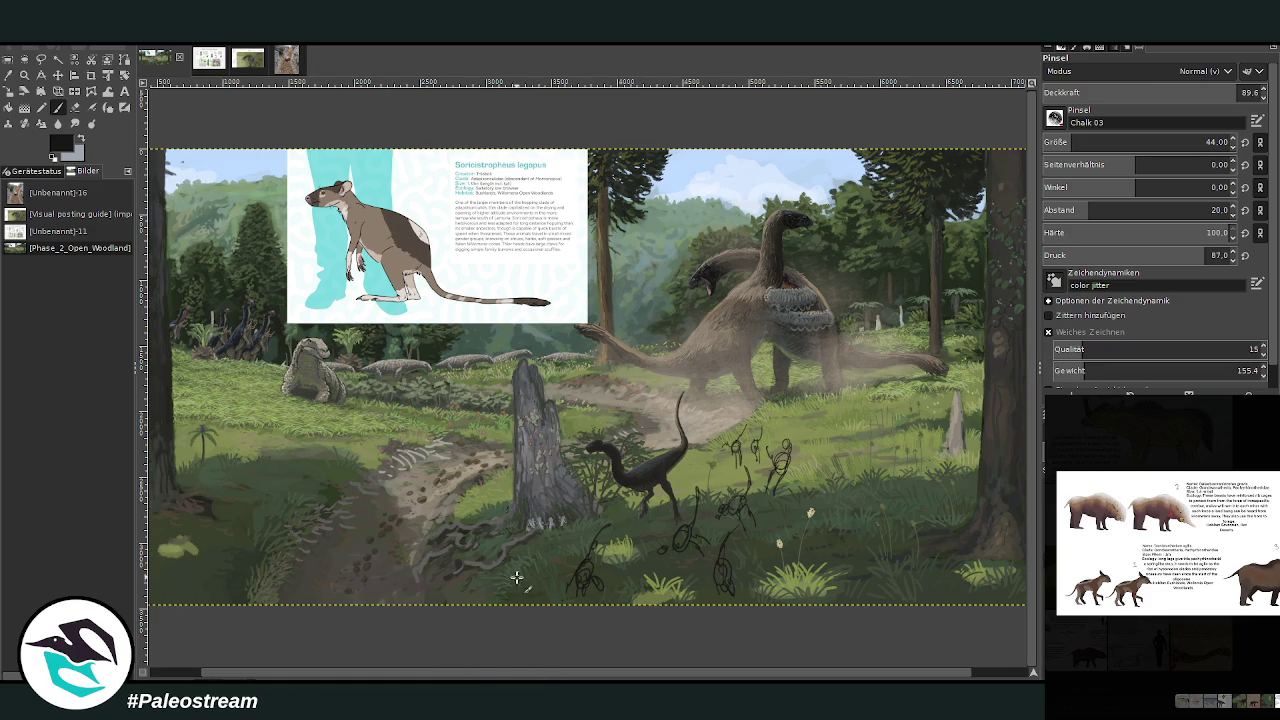
left_click_drag(552, 540, 500, 568)
key("minus")
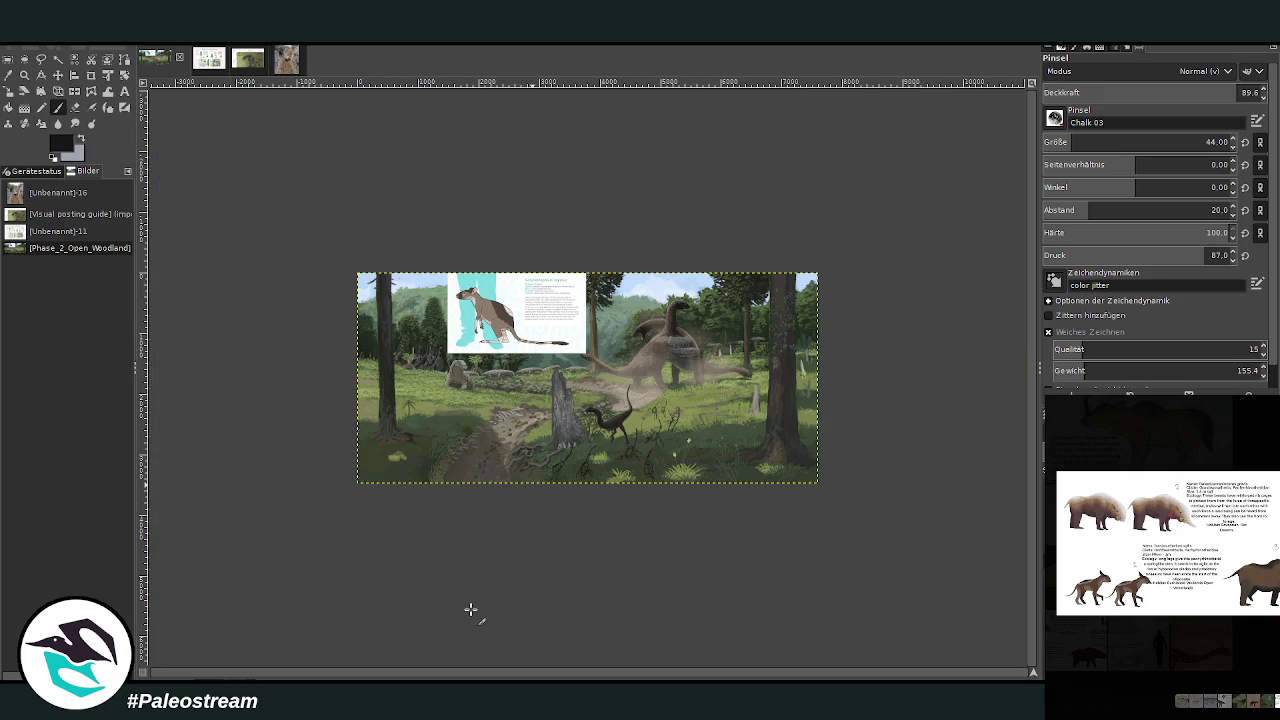
Step: Drag the rat-kangaroo info card from the upper left to the upper right corner
left_click(24, 75)
left_click_drag(418, 240, 740, 516)
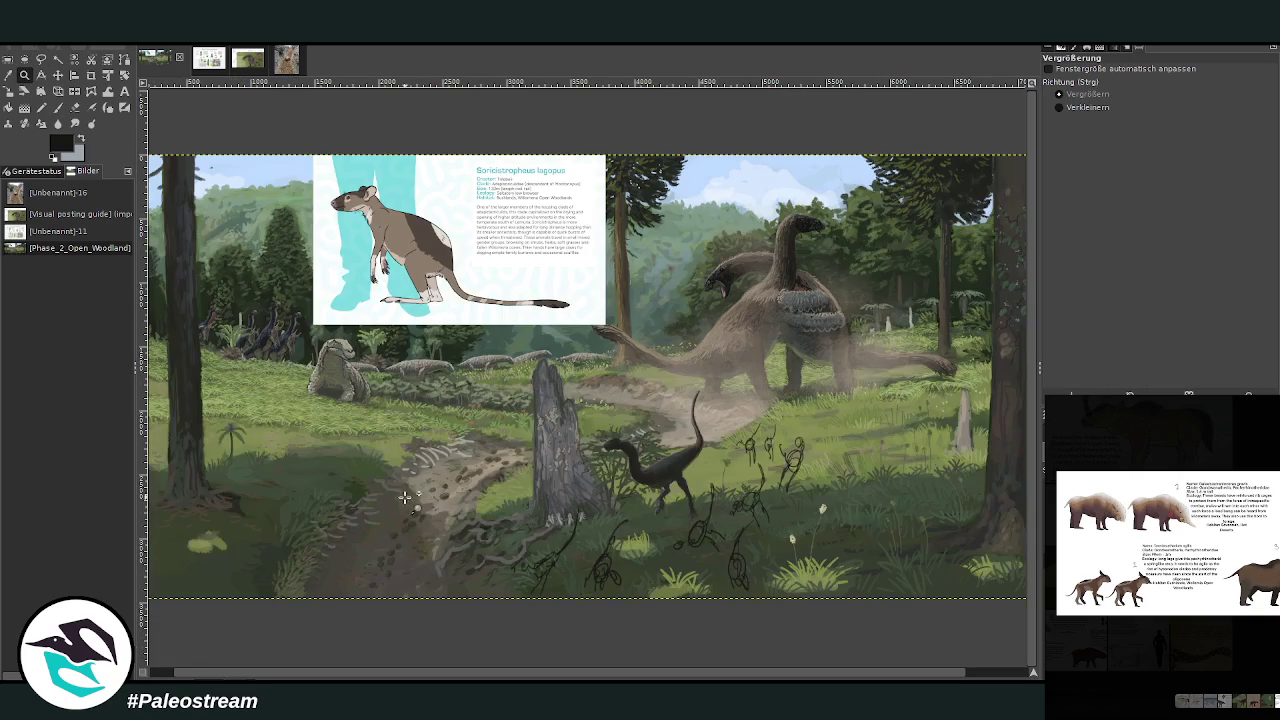
left_click(58, 75)
left_click_drag(430, 225, 997, 213)
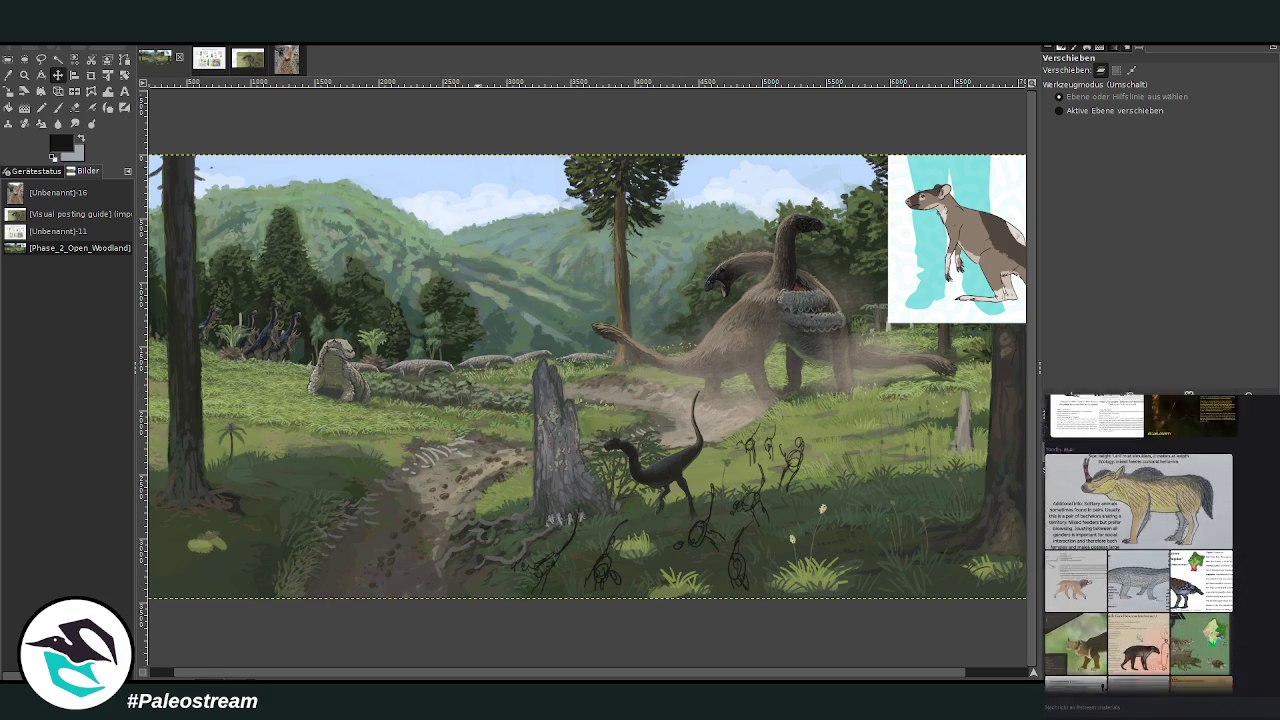
Step: Enlarge the Calamudorcas timidus reference image in the gallery
scroll(1161, 544, "up", 1)
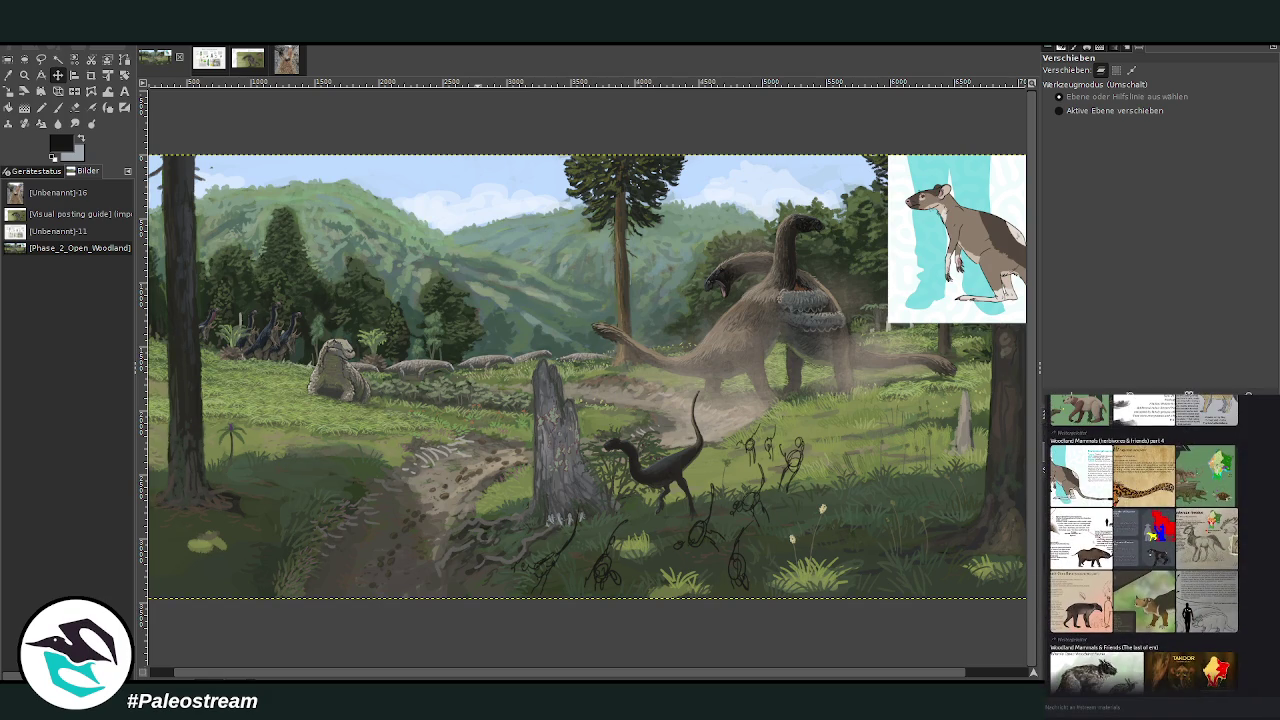
scroll(1160, 544, "down", 1)
left_click(1206, 606)
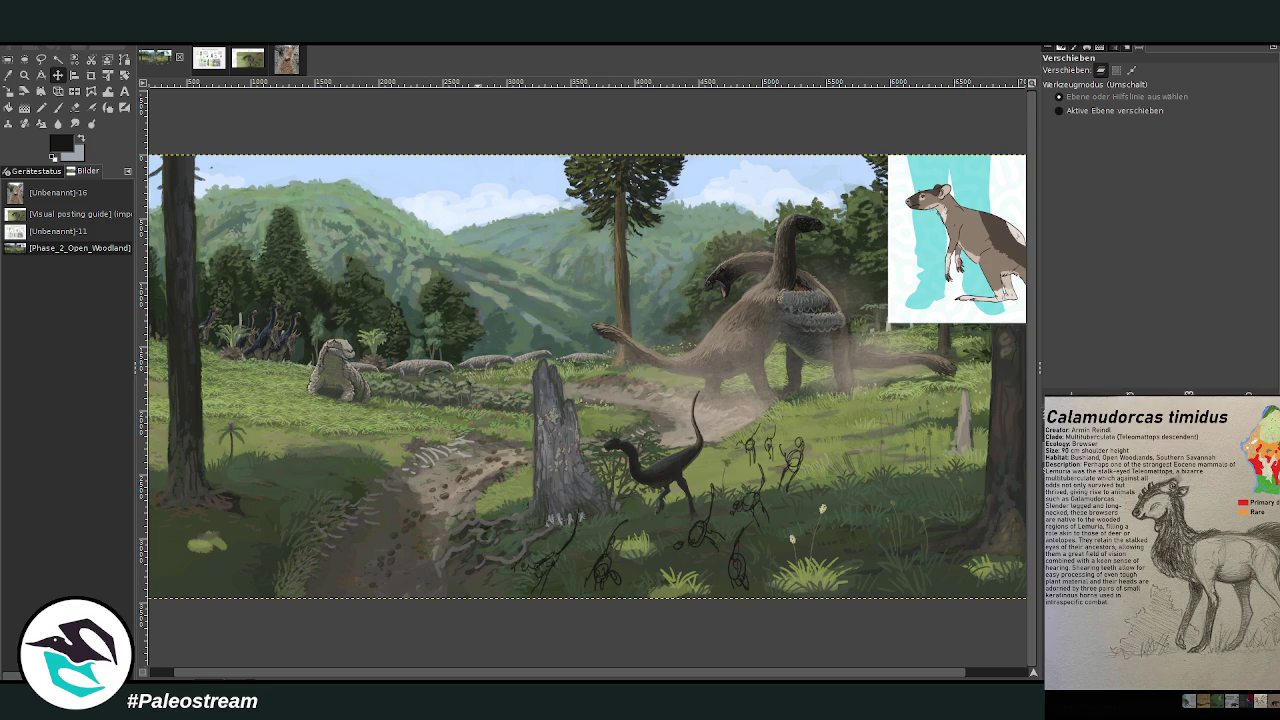
Step: Close and reopen the enlarged Calamudorcas timidus reference image
key("Escape")
scroll(1161, 544, "up", 2)
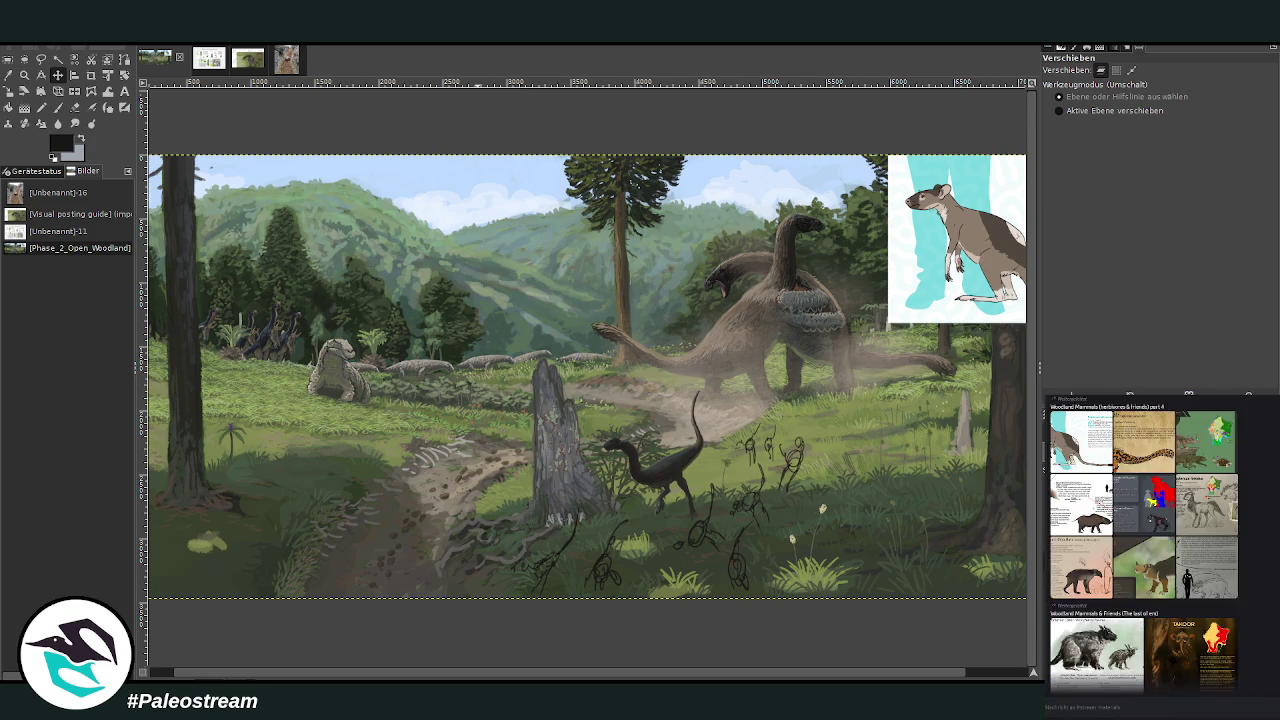
left_click(1206, 505)
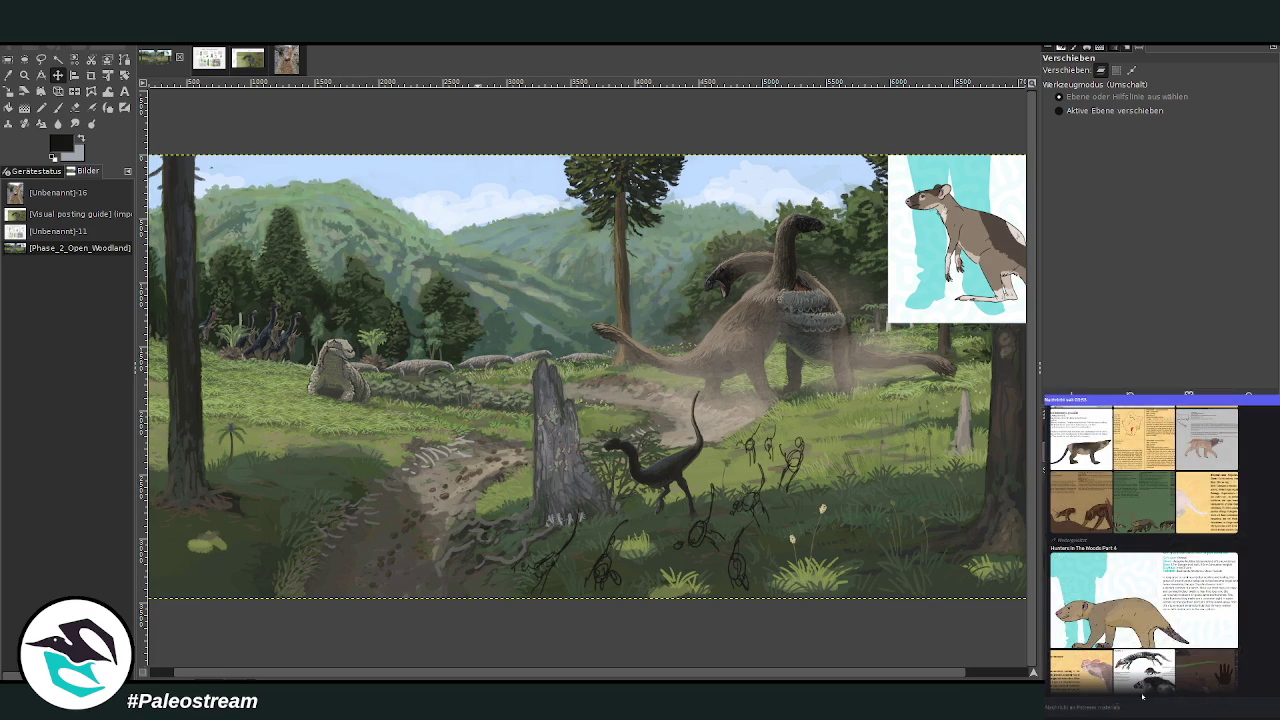
Step: Paste the copied creature reference card onto the canvas as a floating layer
key("p")
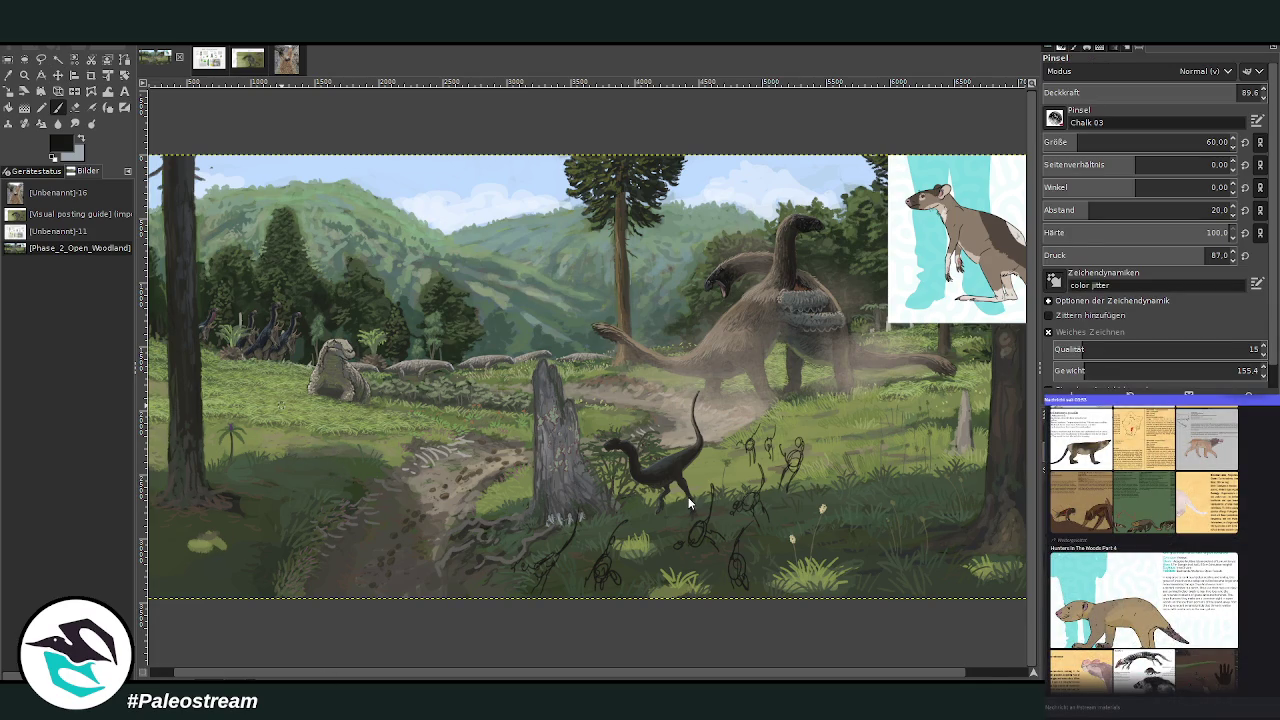
key("ctrl+v")
left_click(58, 76)
Step: Drag the pasted tan bear-like card to the top-right corner beside the rat-kangaroo image
left_click_drag(588, 388, 886, 238)
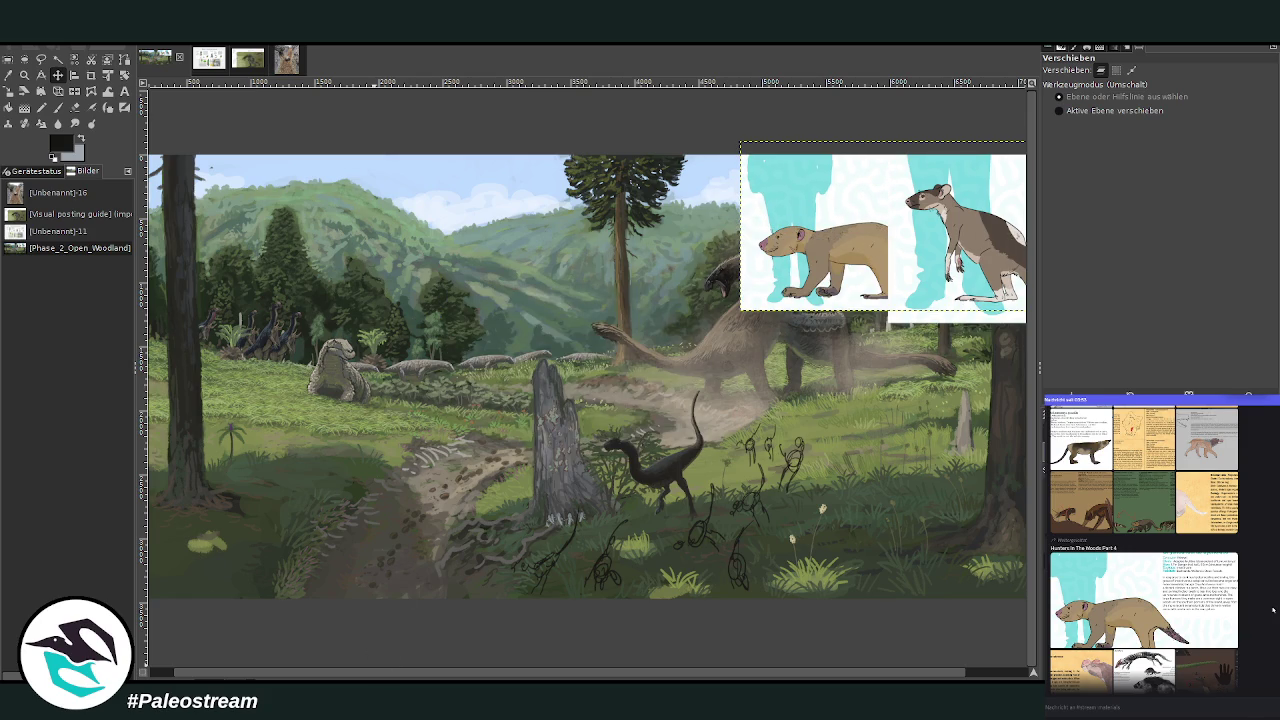
scroll(1273, 609, "up", 2)
scroll(1273, 609, "up", 2)
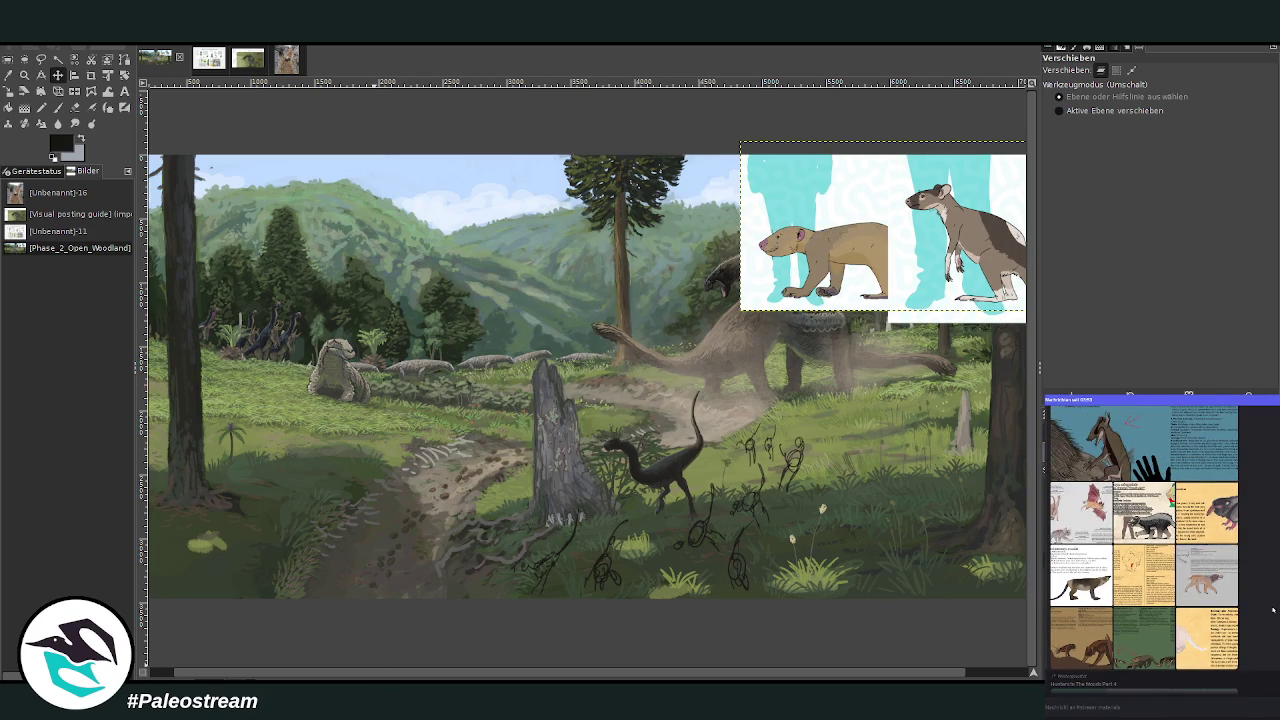
Step: Enlarge the bear reference card and the grey animal sketch in the gallery
scroll(1273, 609, "down", 2)
left_click(1230, 621)
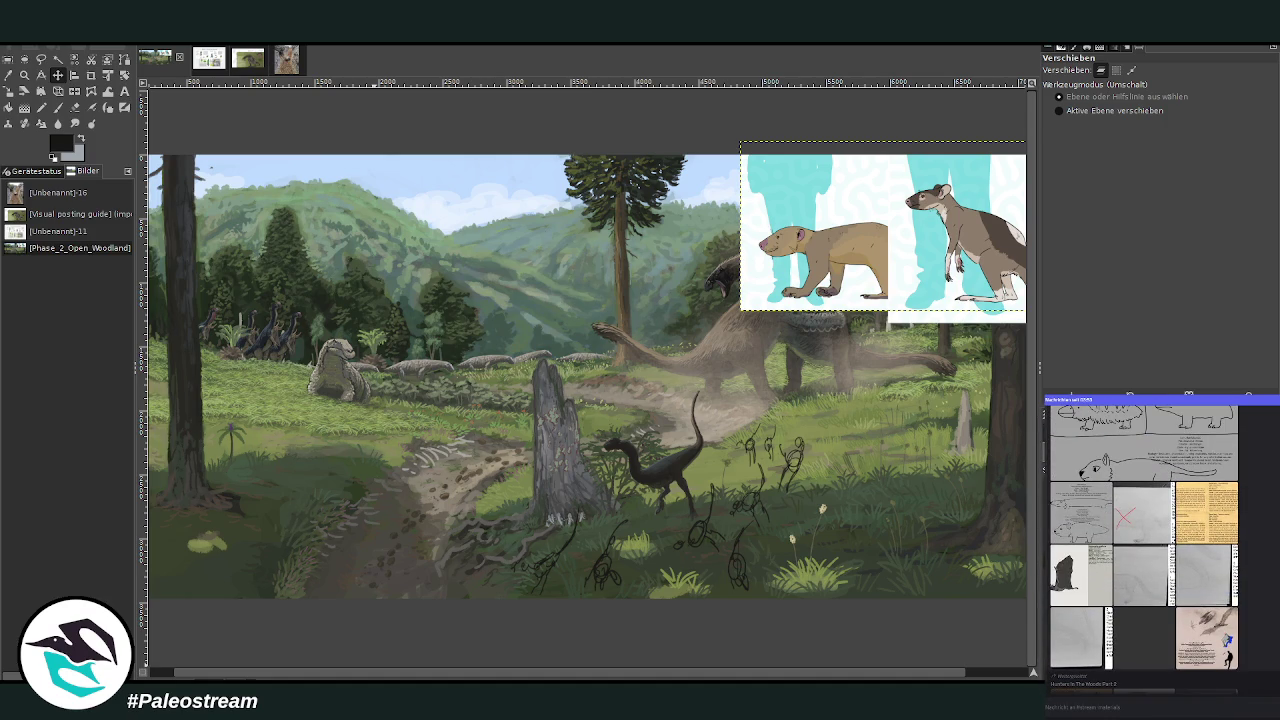
left_click(1157, 585)
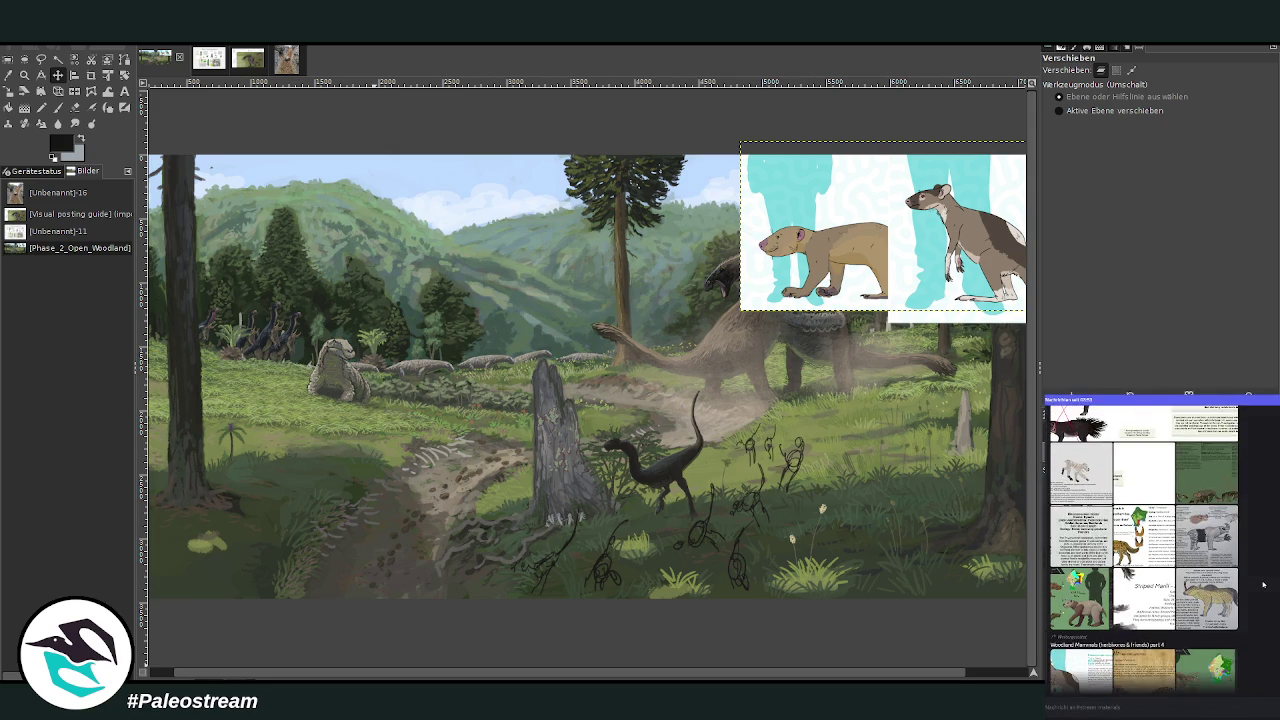
scroll(1263, 585, "down", 3)
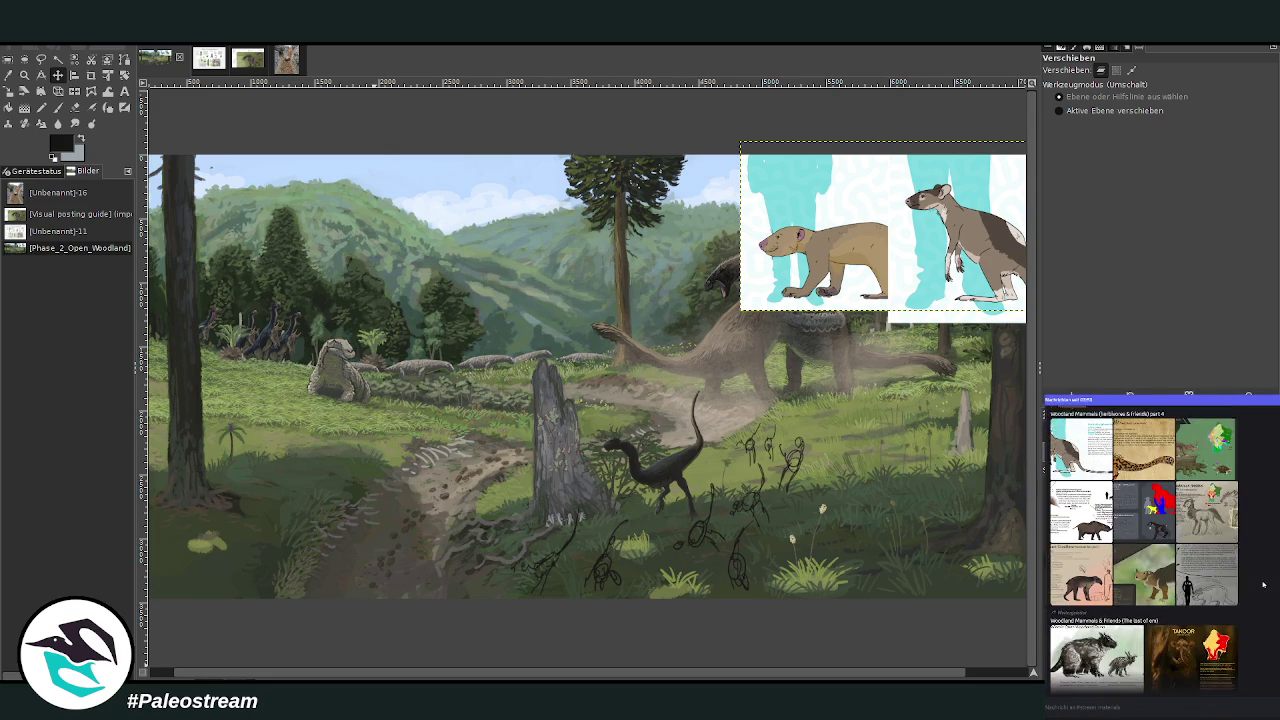
left_click(1098, 524)
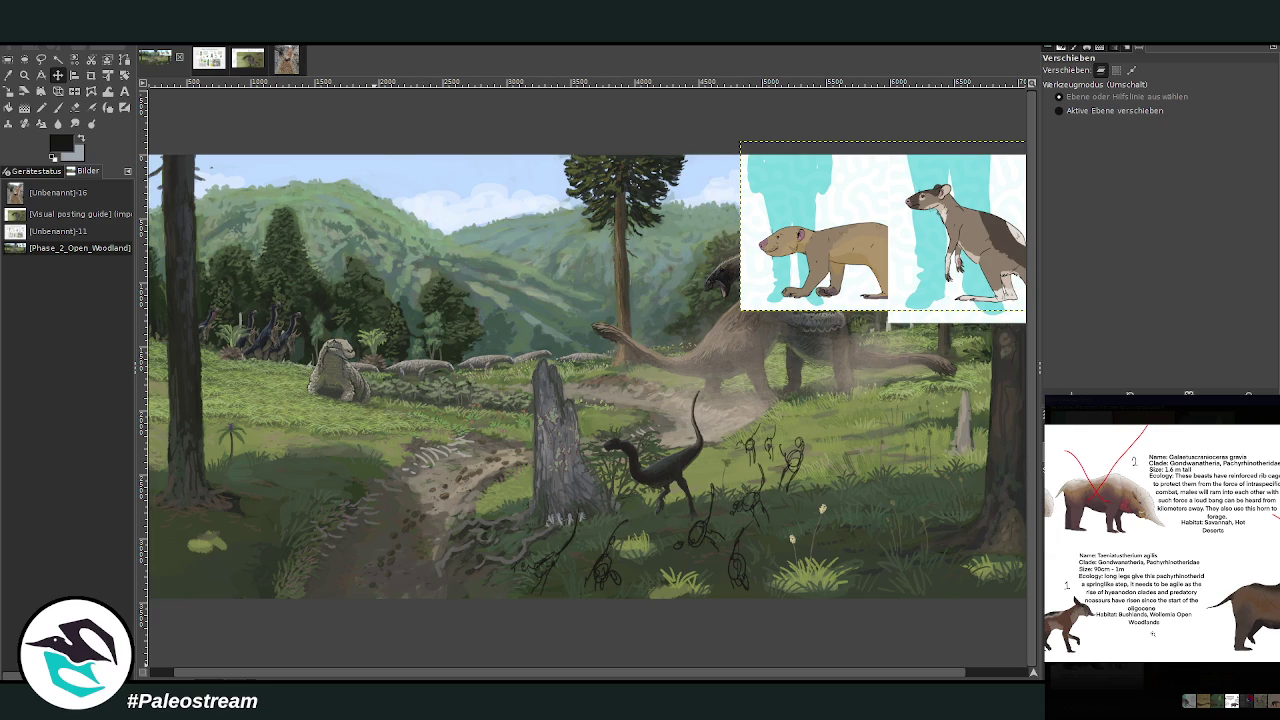
left_click(1161, 679)
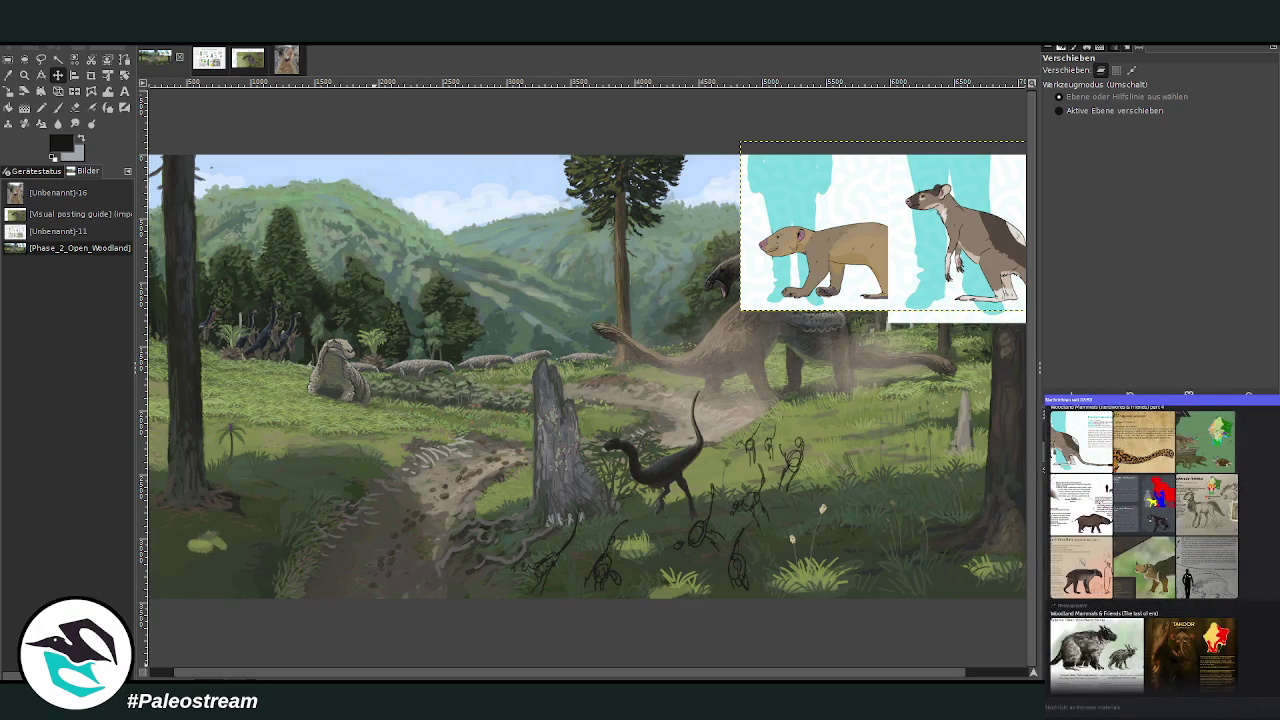
scroll(1160, 548, "down", 3)
scroll(1160, 548, "down", 2)
scroll(1160, 548, "down", 2)
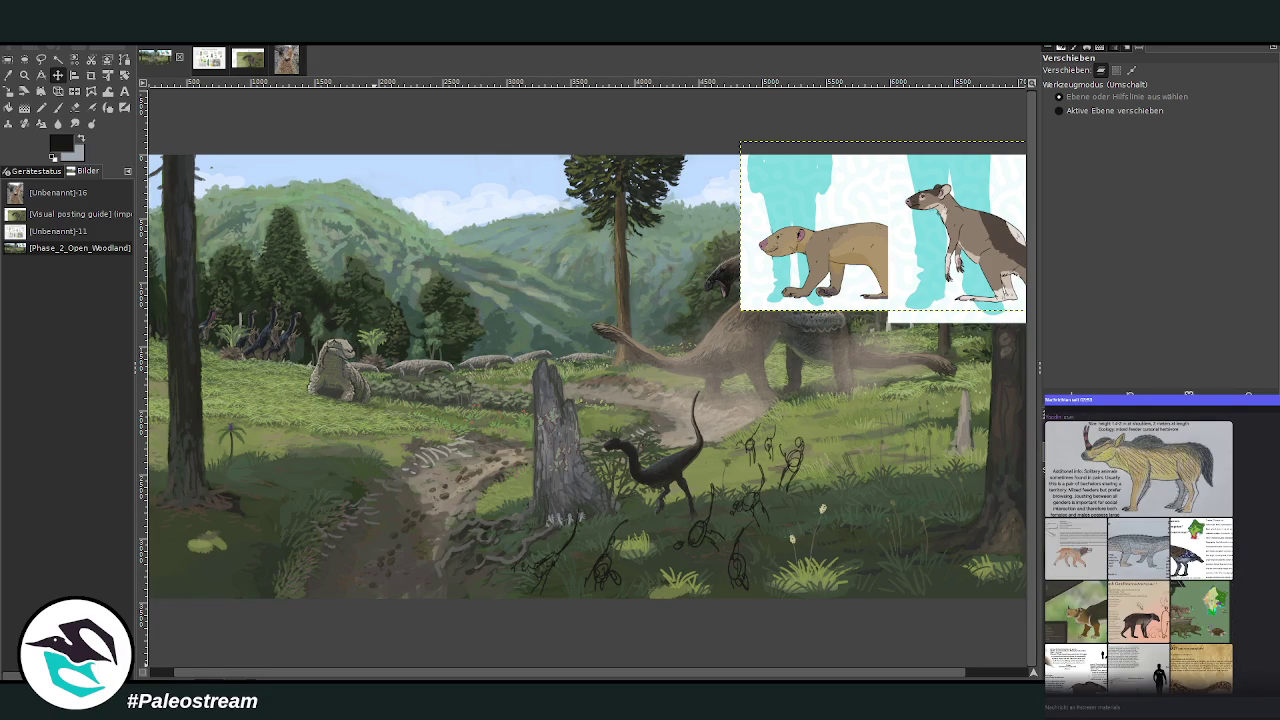
scroll(1140, 550, "down", 2)
scroll(1140, 550, "down", 2)
scroll(1140, 550, "down", 2)
scroll(1140, 550, "down", 2)
scroll(1140, 550, "down", 2)
scroll(1140, 550, "down", 2)
scroll(1140, 550, "down", 2)
scroll(1140, 550, "down", 2)
scroll(1140, 550, "down", 1)
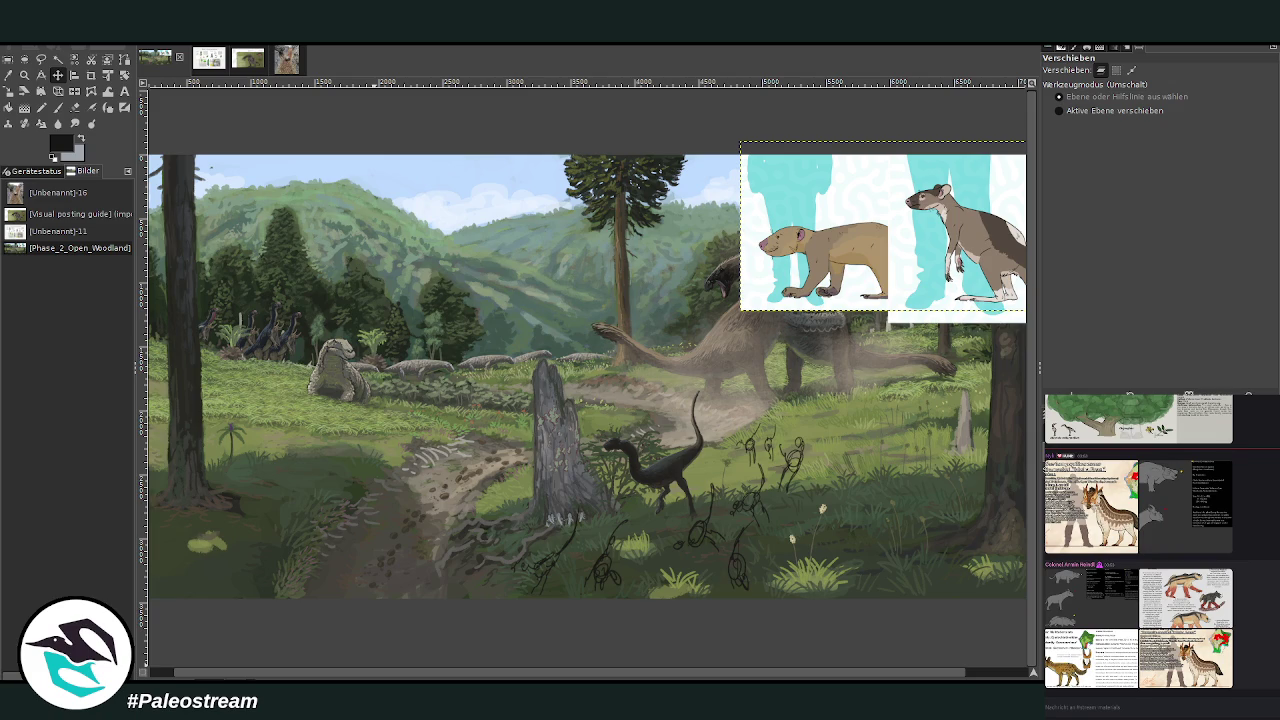
left_click(1081, 611)
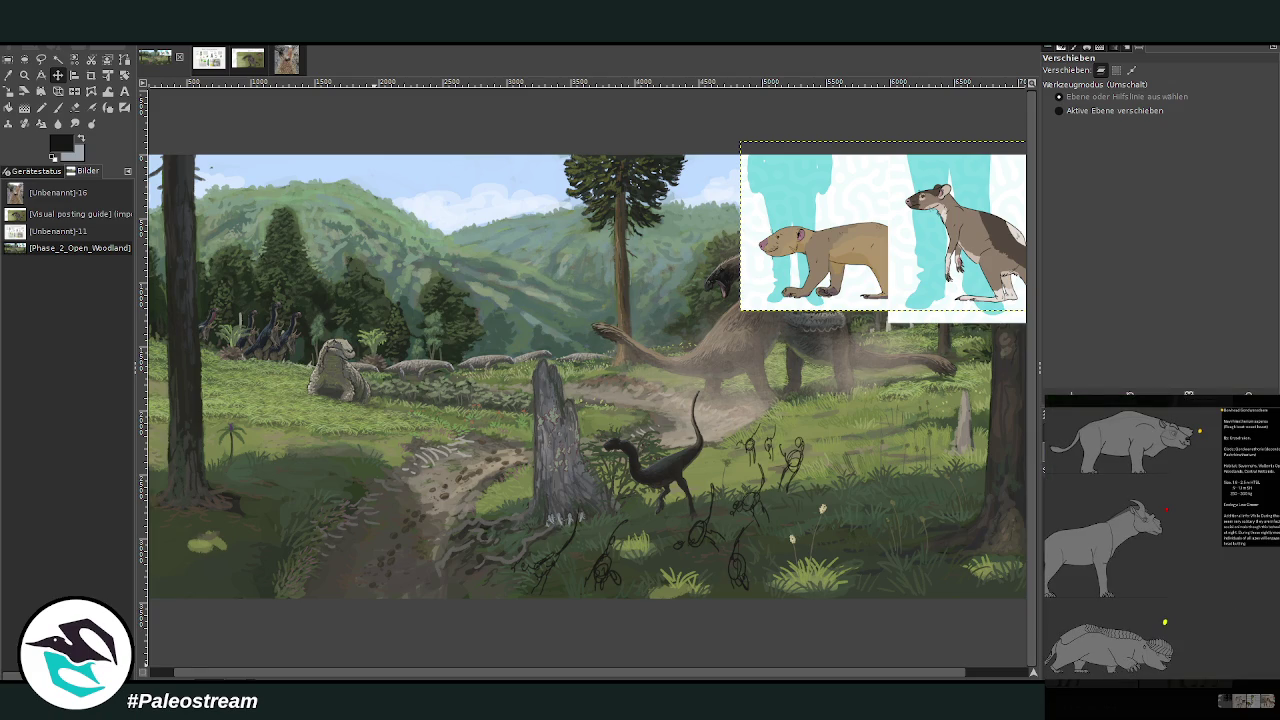
key("Escape")
scroll(1140, 550, "up", 2)
scroll(1140, 550, "up", 2)
scroll(1140, 545, "up", 2)
scroll(1140, 545, "up", 2)
scroll(1140, 545, "up", 2)
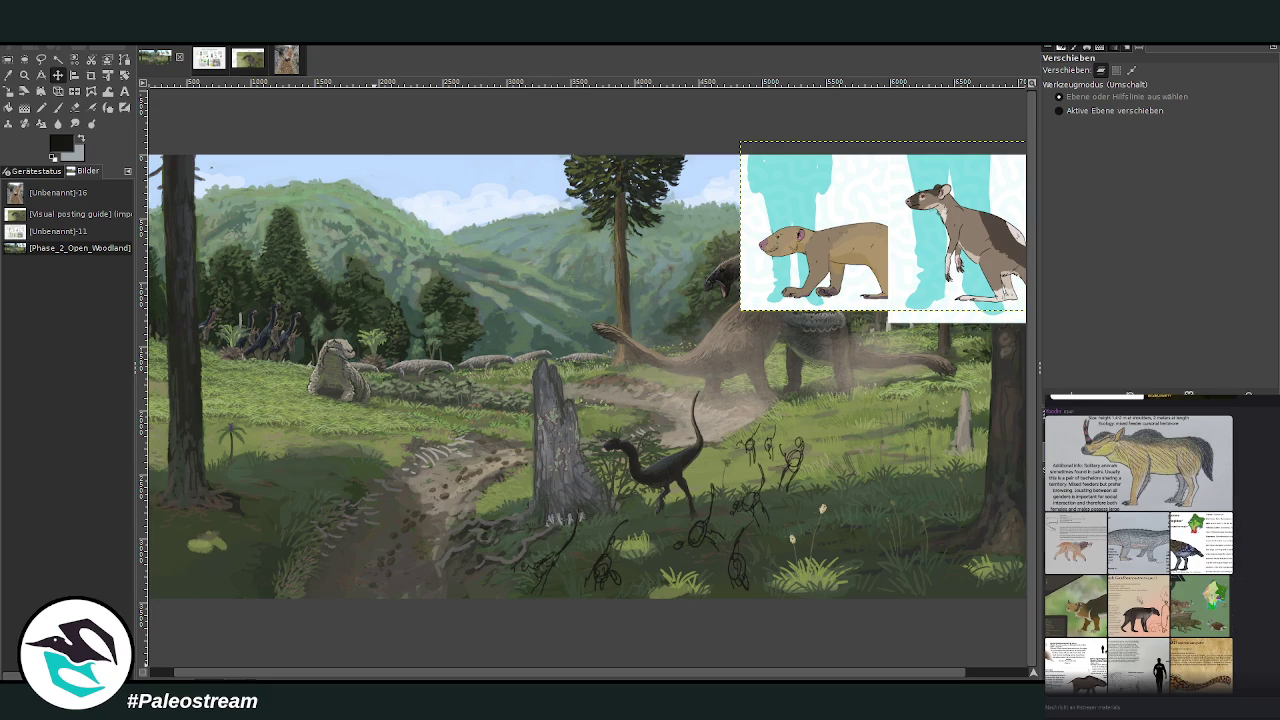
scroll(1140, 545, "down", 1)
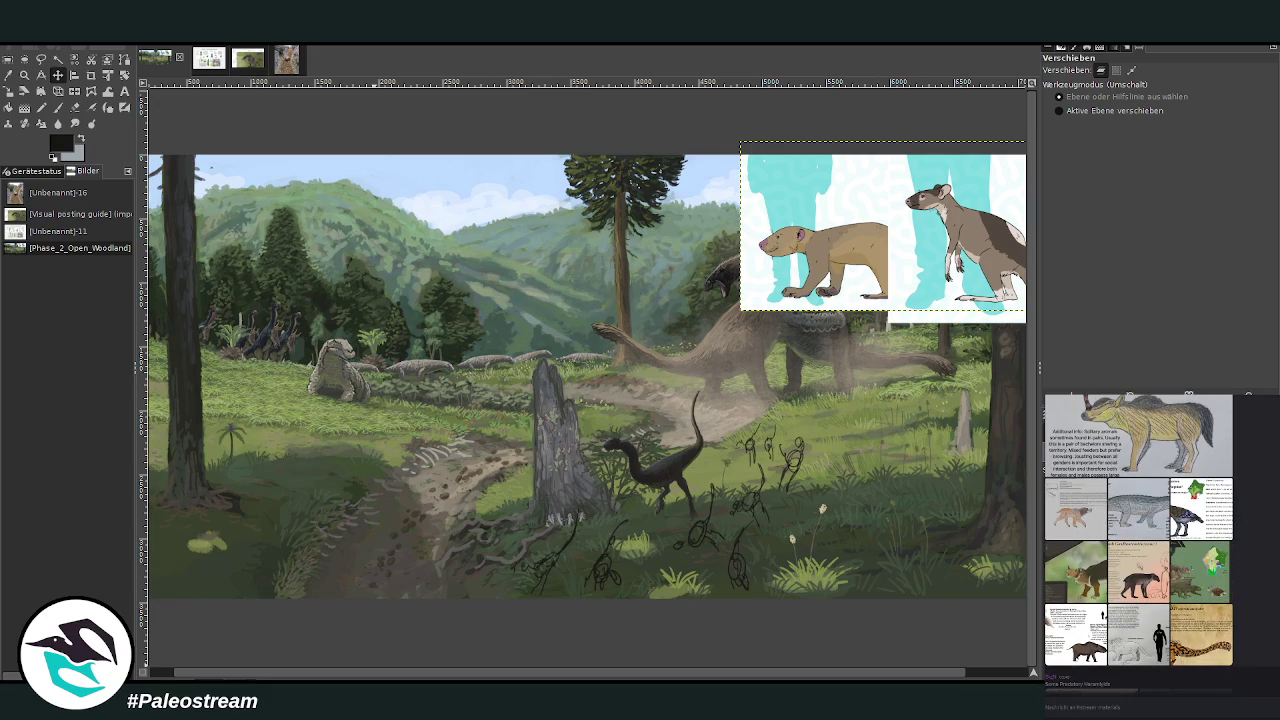
left_click(1096, 641)
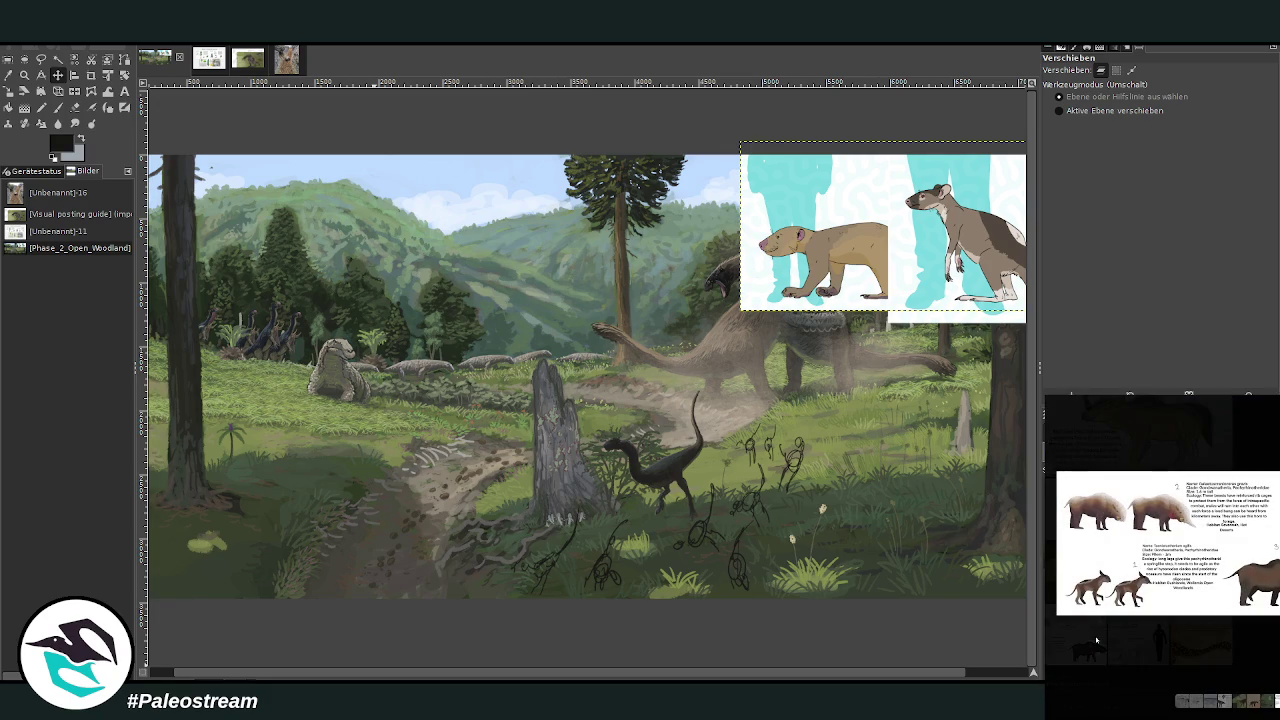
left_click(1264, 654)
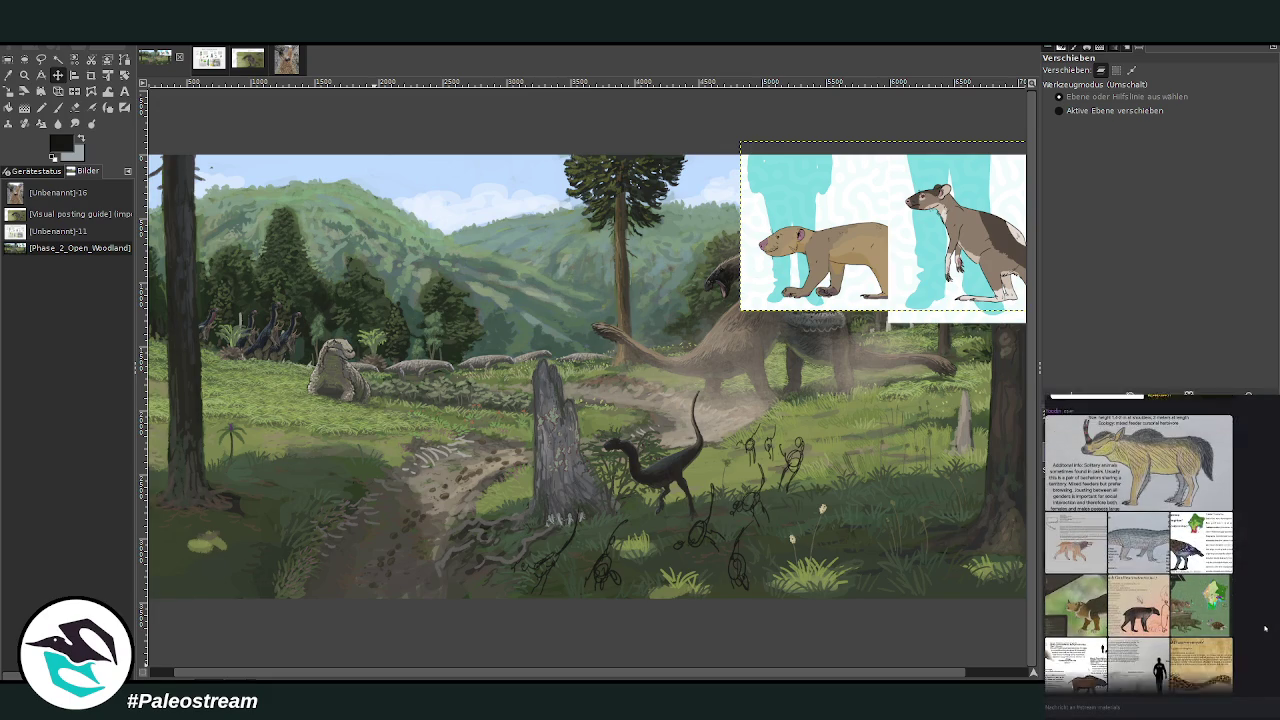
left_click(1079, 630)
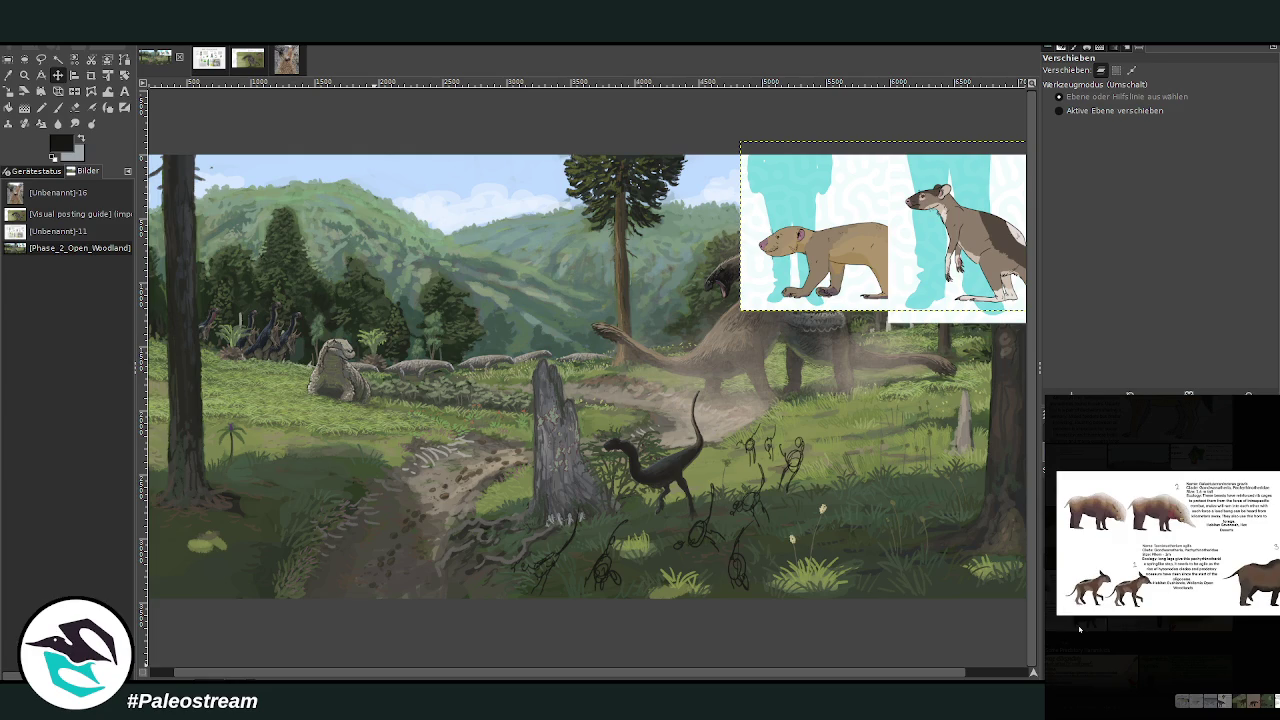
left_click(1252, 645)
scroll(1255, 625, "up", 2)
scroll(1260, 604, "up", 3)
scroll(1260, 604, "up", 2)
scroll(1255, 602, "up", 2)
scroll(1240, 598, "up", 2)
scroll(1238, 597, "up", 2)
scroll(1238, 597, "up", 2)
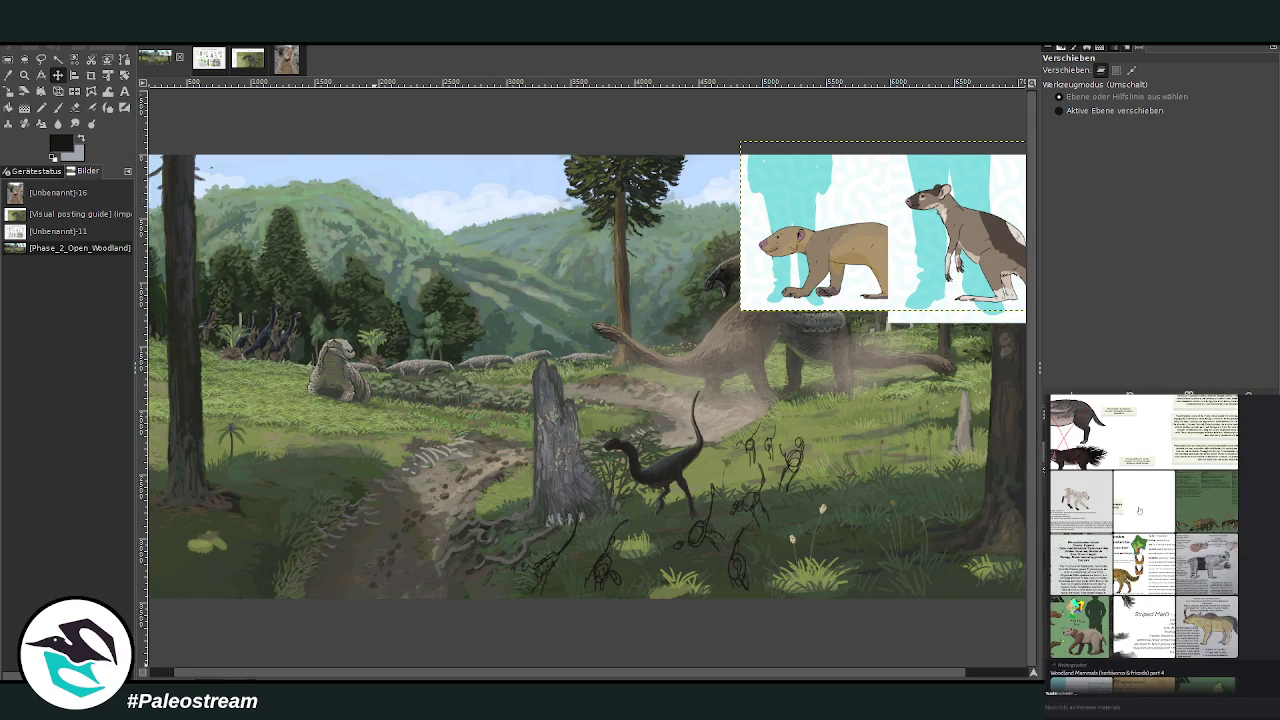
scroll(1138, 510, "up", 3)
scroll(1138, 510, "up", 3)
scroll(1144, 544, "up", 2)
scroll(1144, 544, "up", 2)
scroll(1144, 544, "up", 2)
scroll(1144, 544, "up", 2)
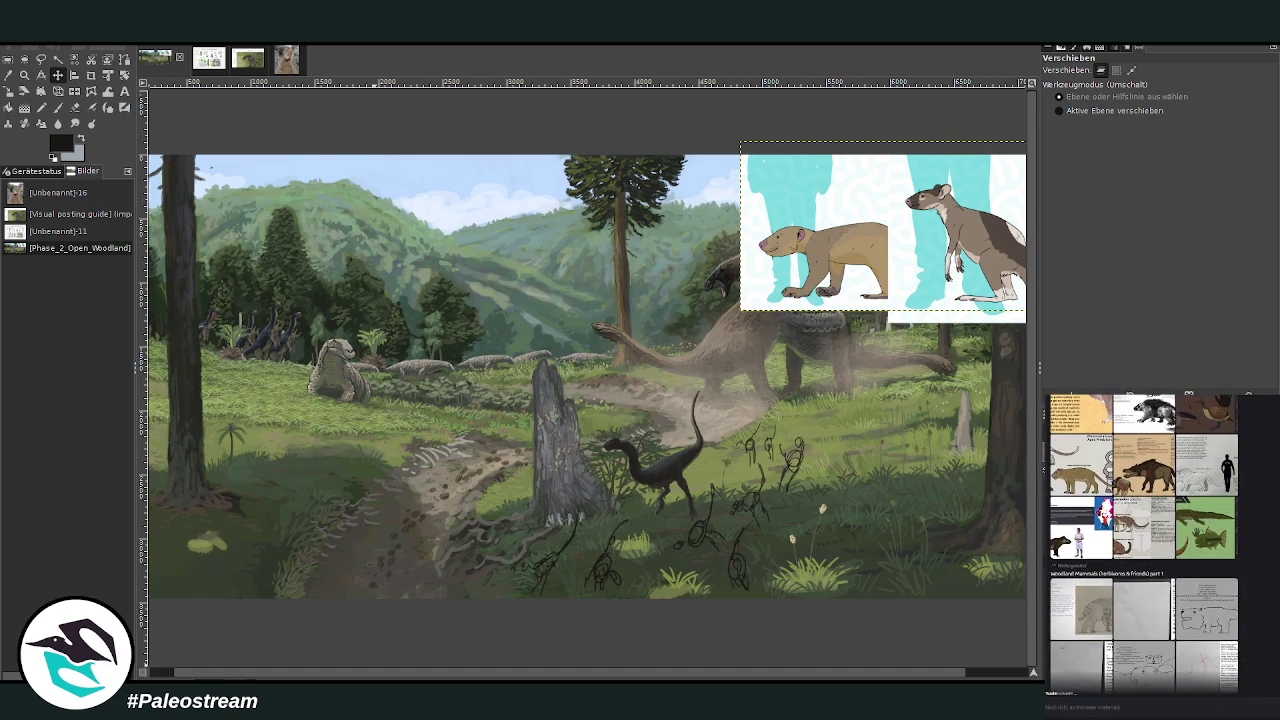
left_click(1240, 606)
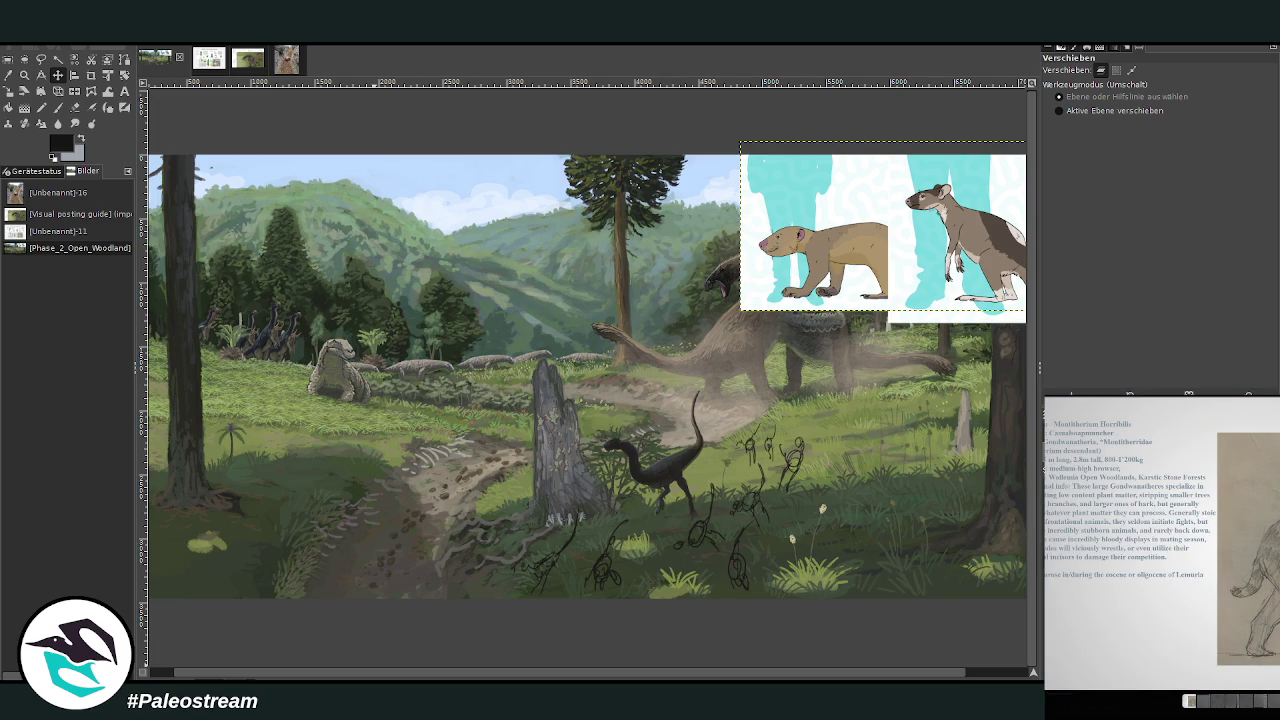
key("Escape")
scroll(1144, 542, "up", 2)
scroll(1144, 542, "up", 1)
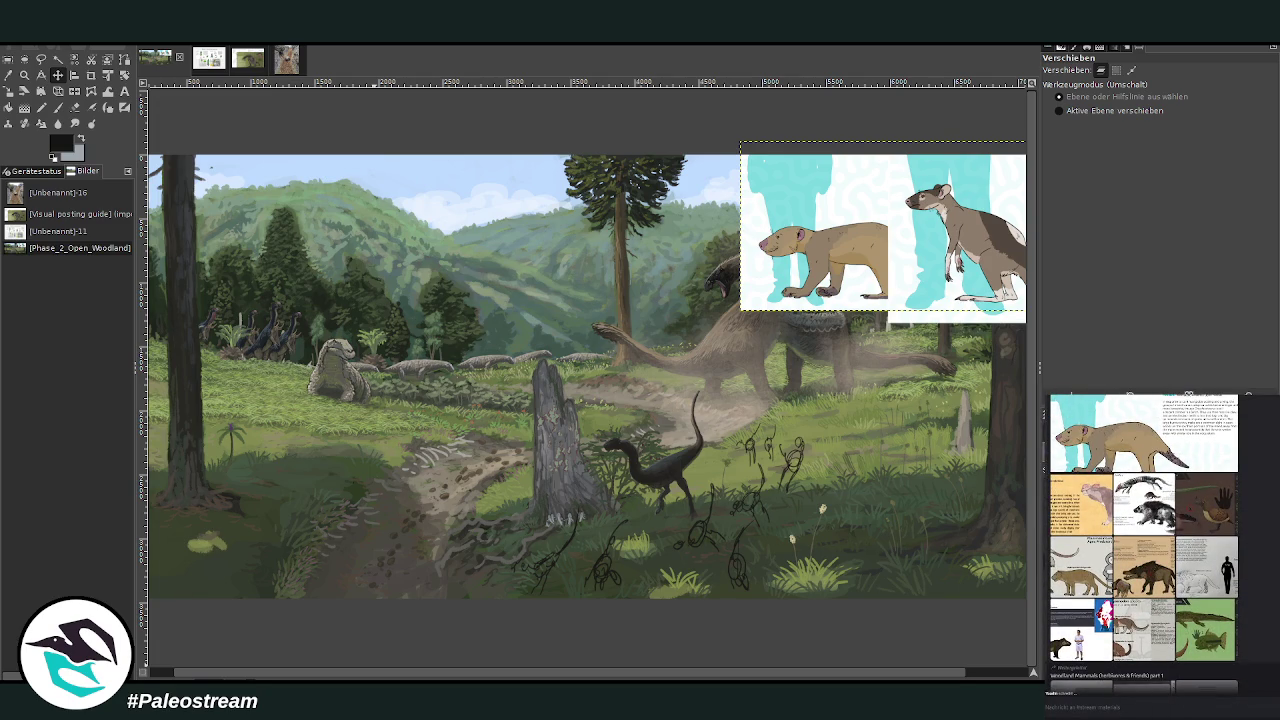
scroll(1144, 542, "up", 2)
scroll(1144, 542, "up", 2)
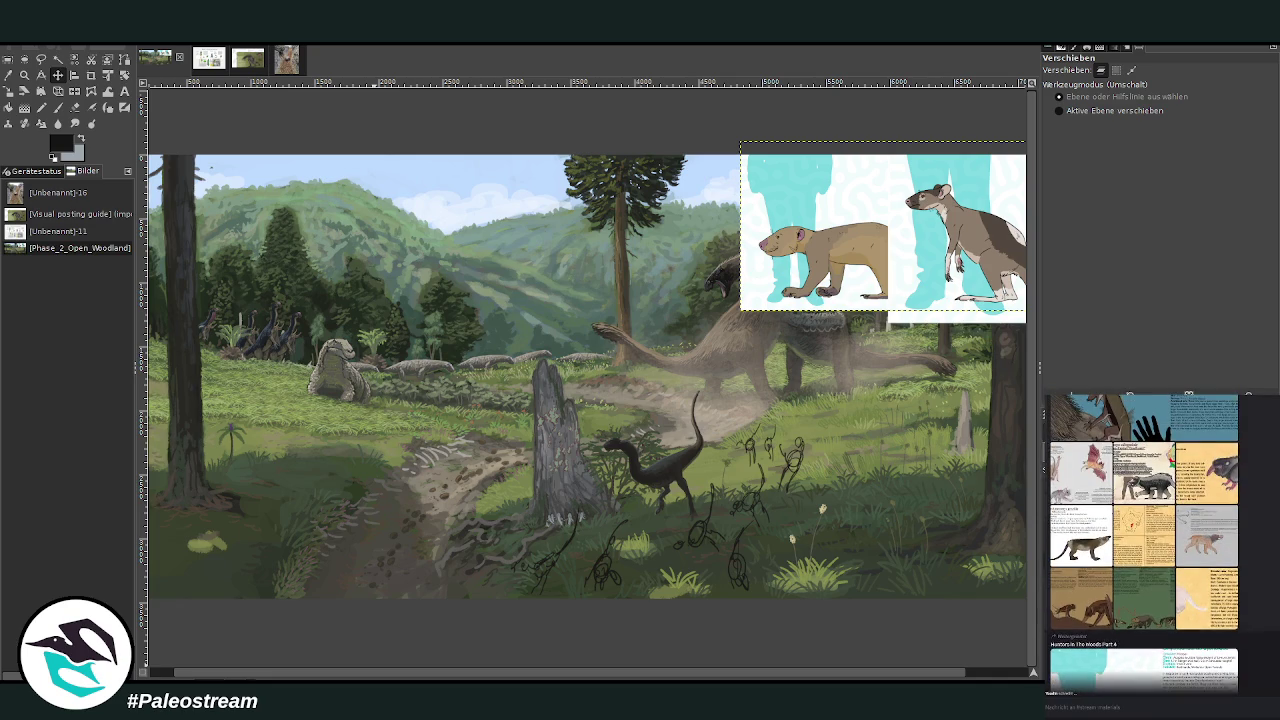
scroll(1144, 542, "up", 1)
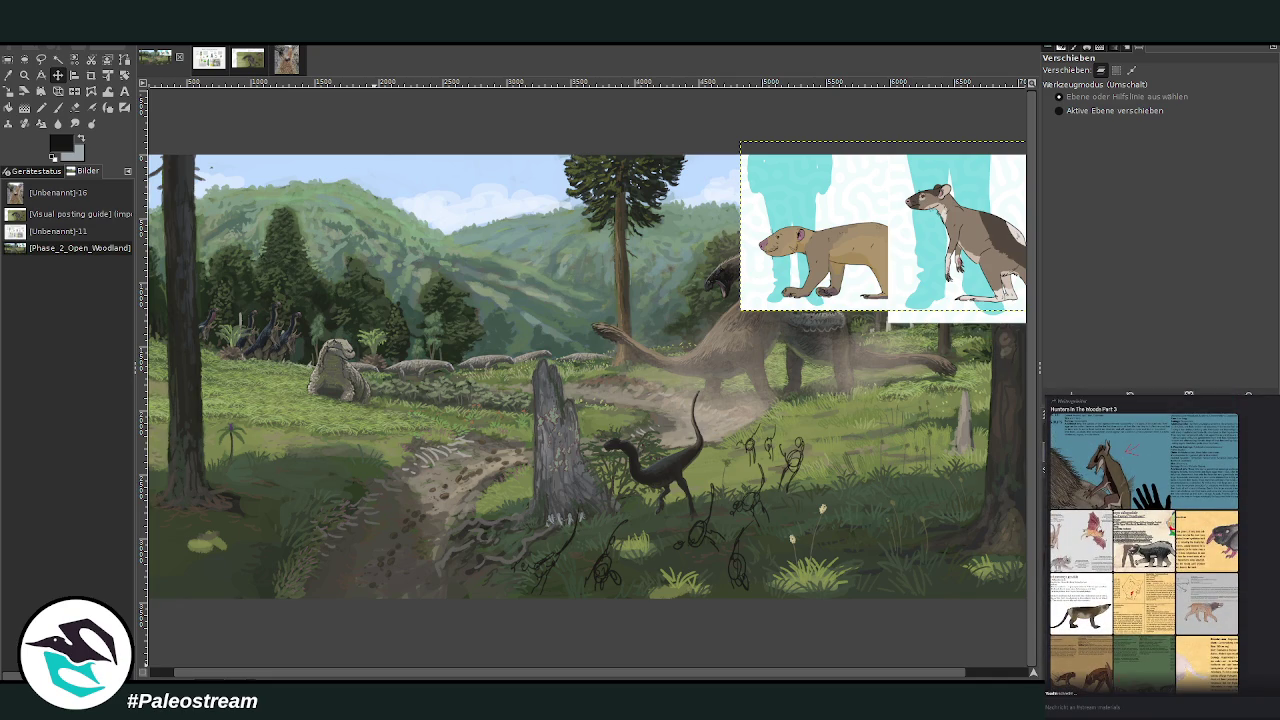
scroll(1144, 542, "down", 3)
scroll(1144, 542, "down", 2)
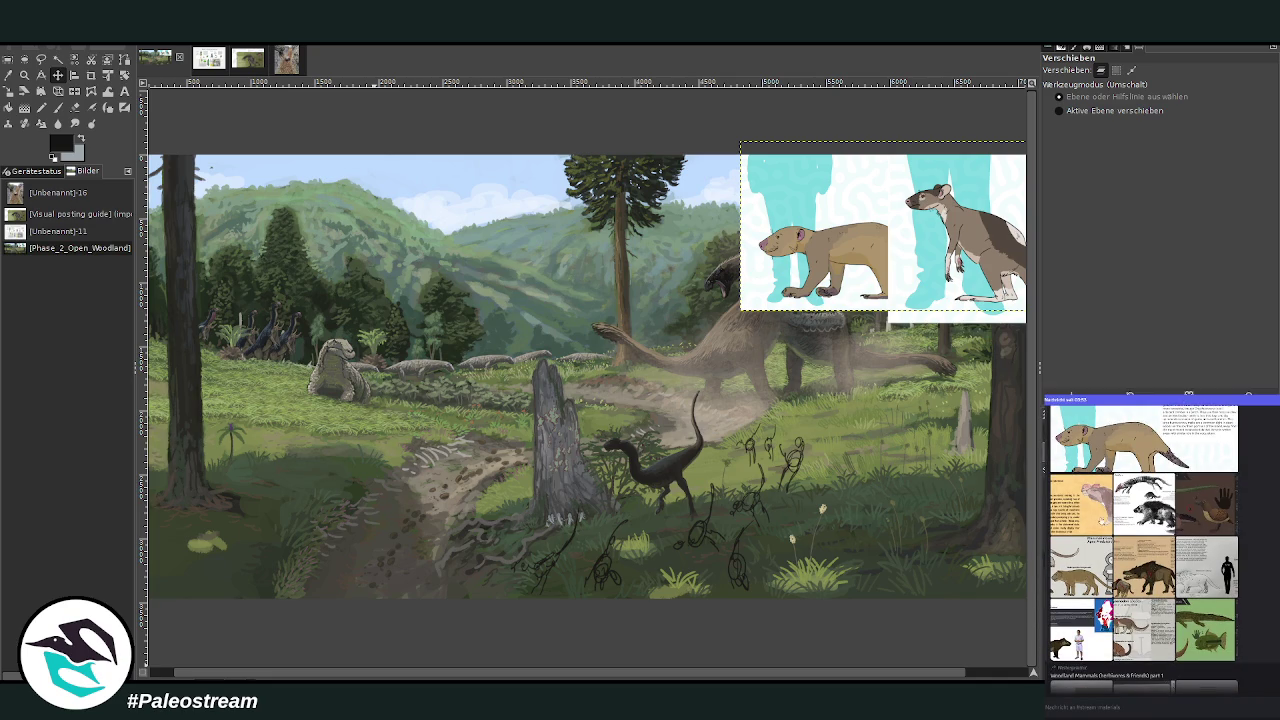
left_click(1101, 518)
key("Escape")
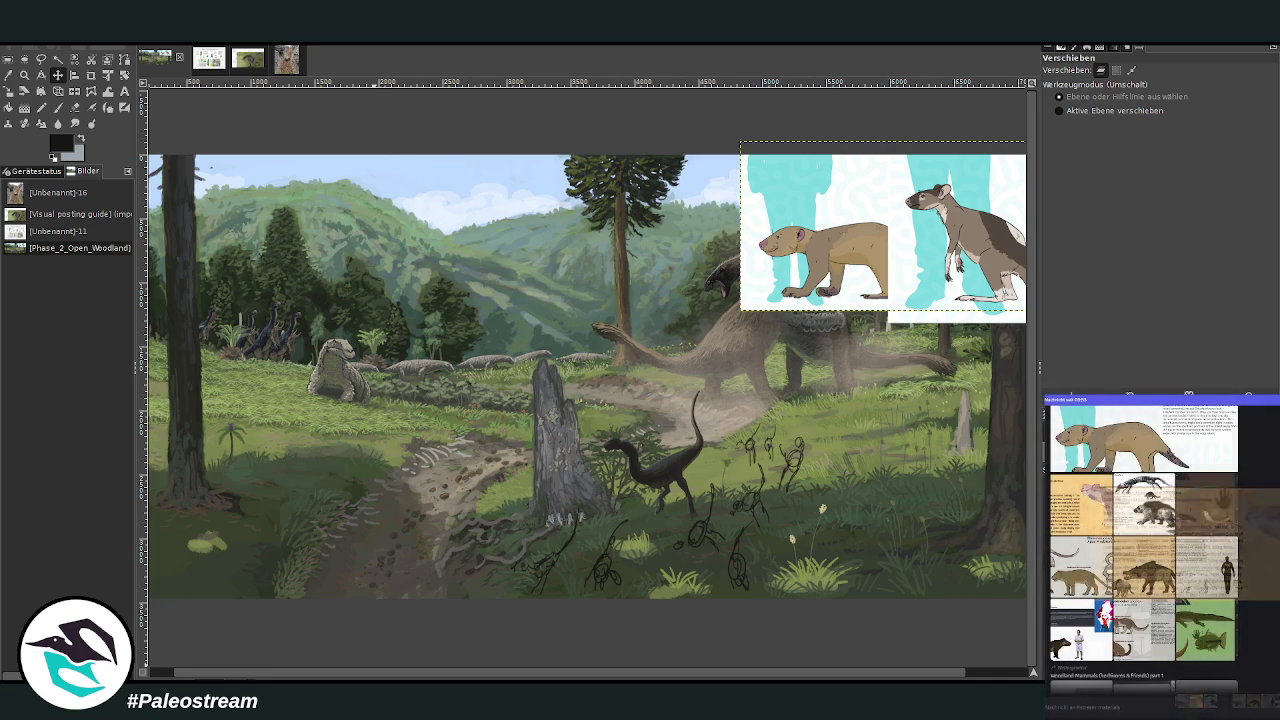
scroll(1144, 548, "down", 2)
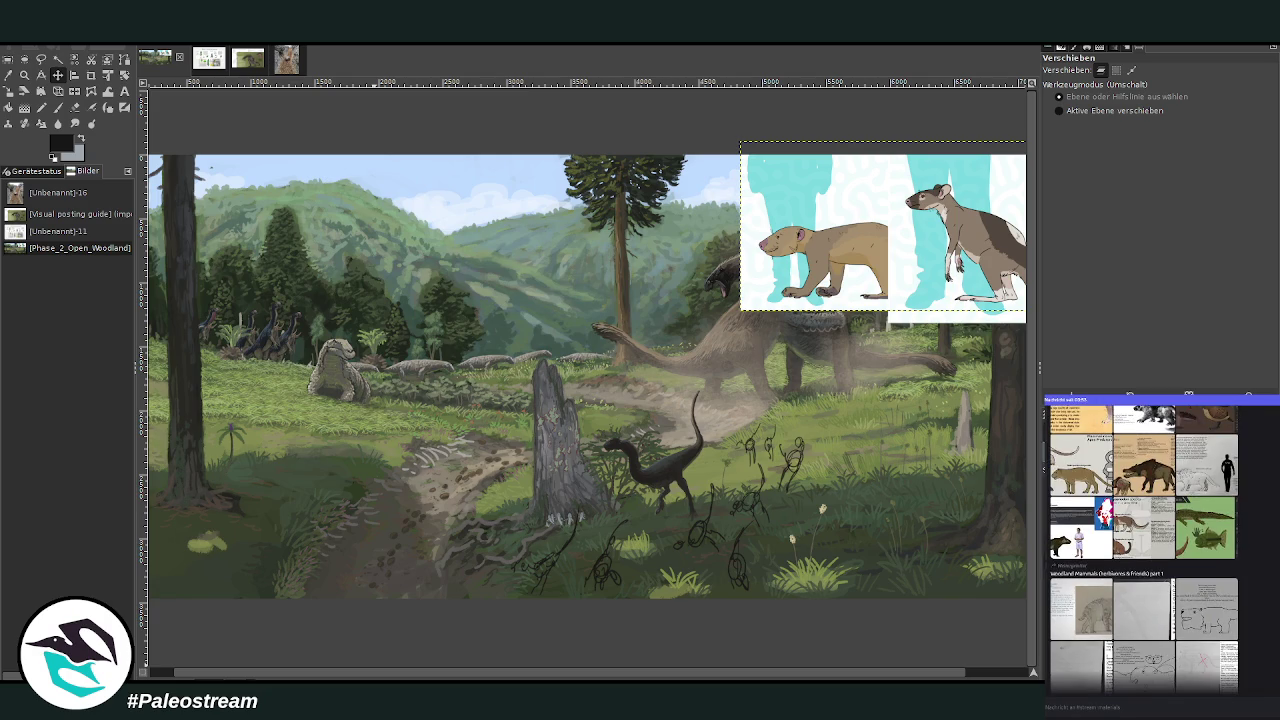
scroll(1144, 548, "down", 2)
scroll(1144, 548, "down", 2)
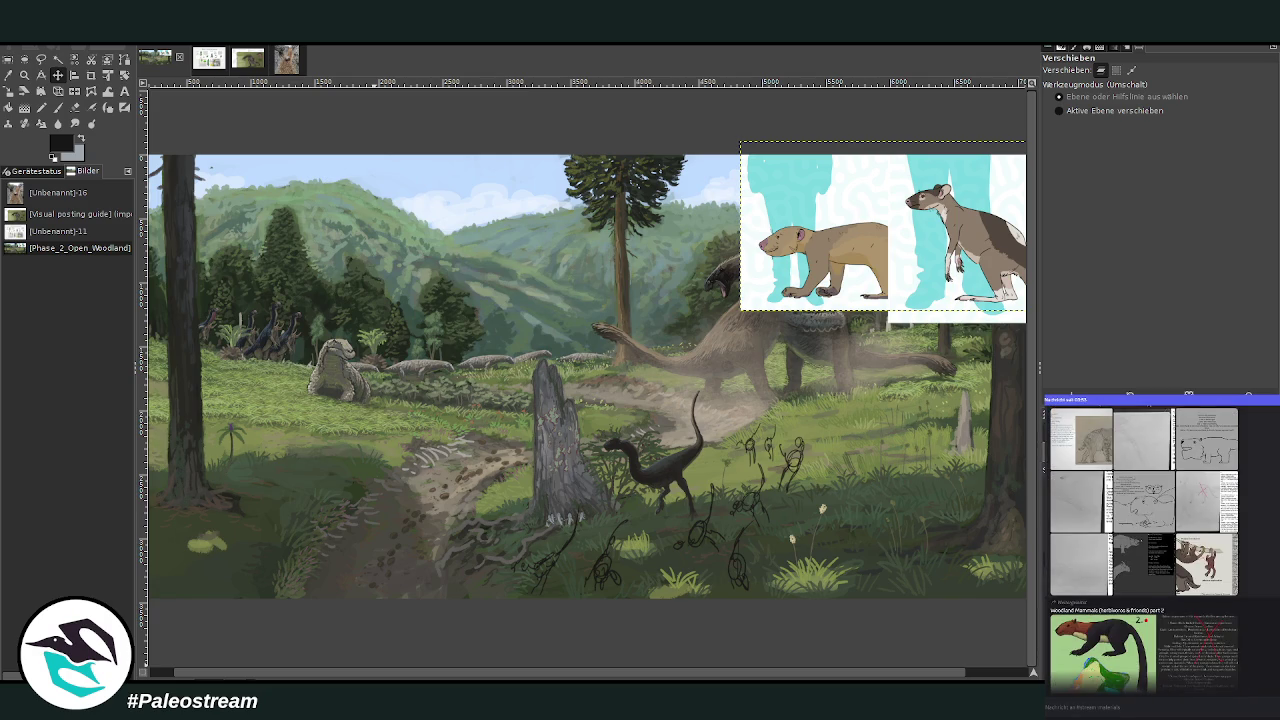
scroll(1144, 548, "up", 2)
left_click(1184, 598)
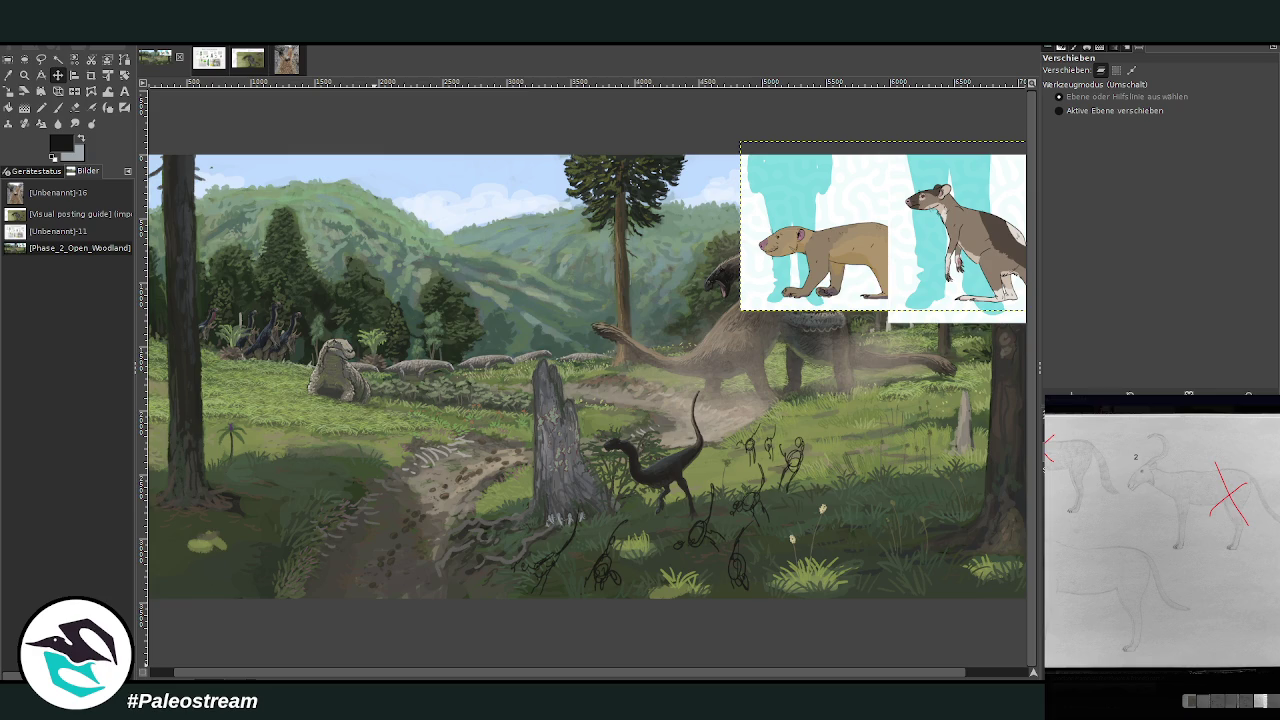
key("Escape")
scroll(1172, 538, "down", 2)
scroll(1172, 538, "down", 2)
left_click(1172, 538)
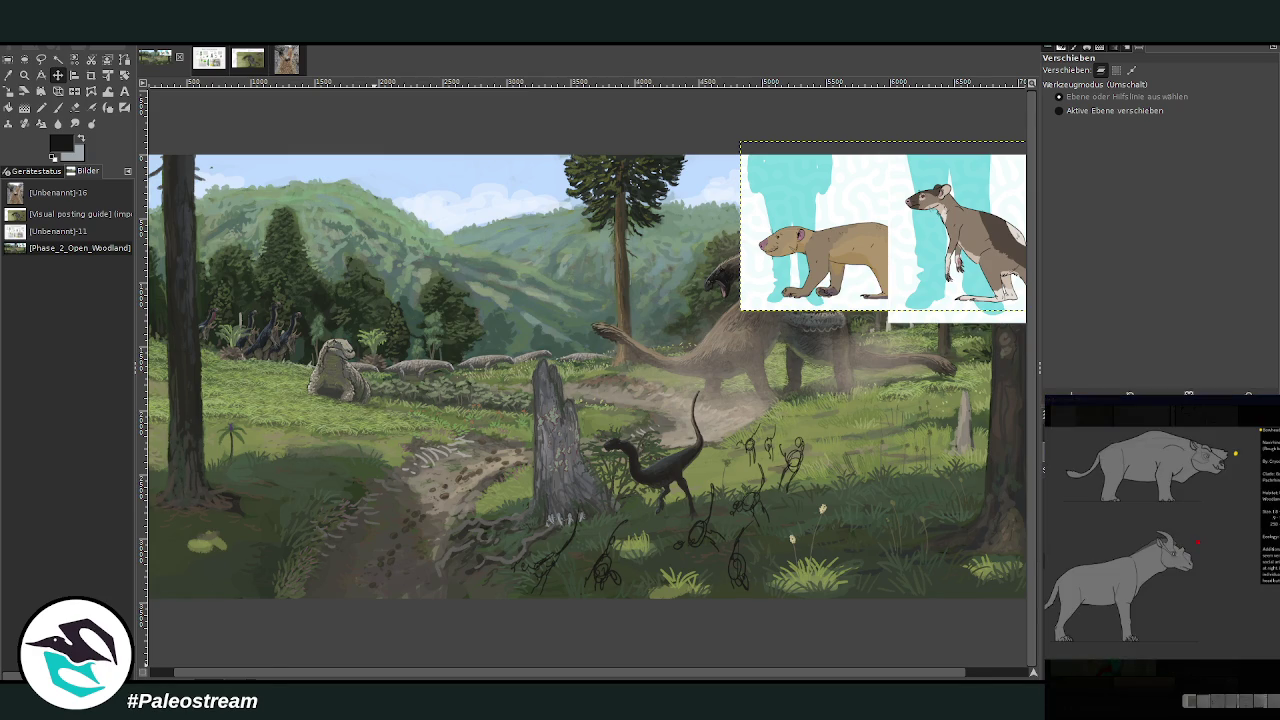
key("Escape")
scroll(1160, 540, "down", 2)
left_click(1172, 538)
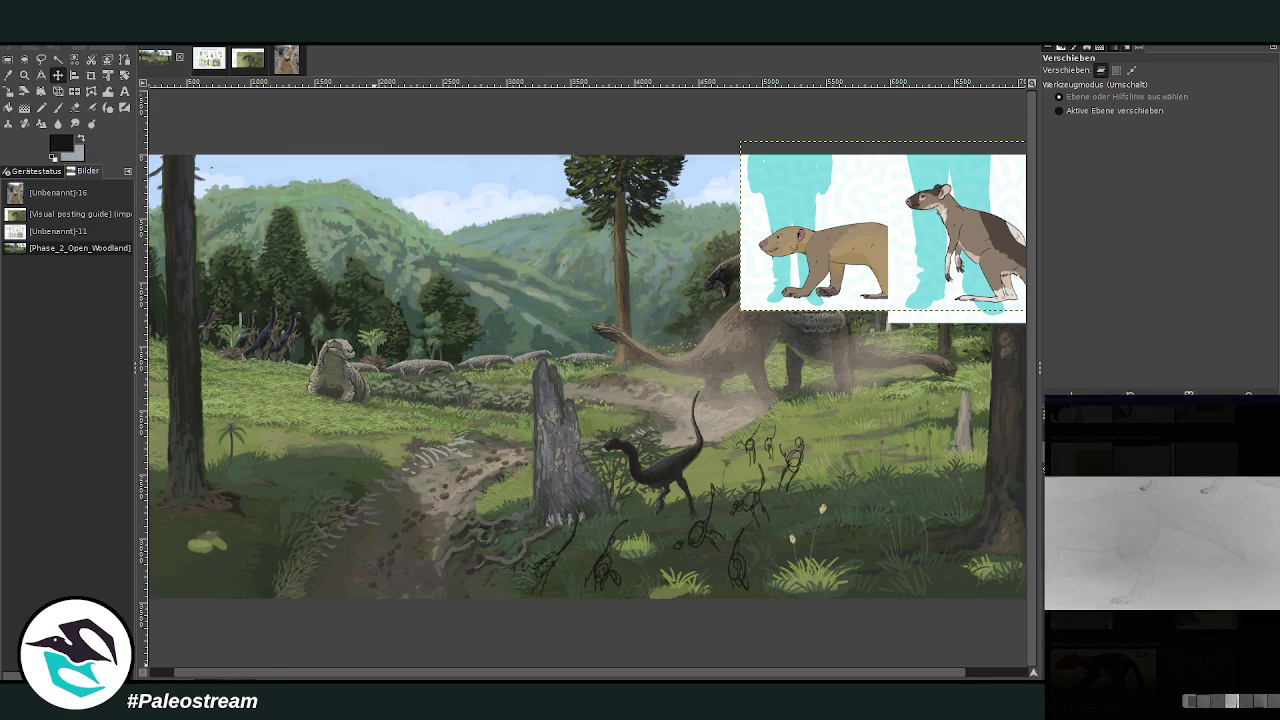
key("Escape")
scroll(1160, 540, "up", 3)
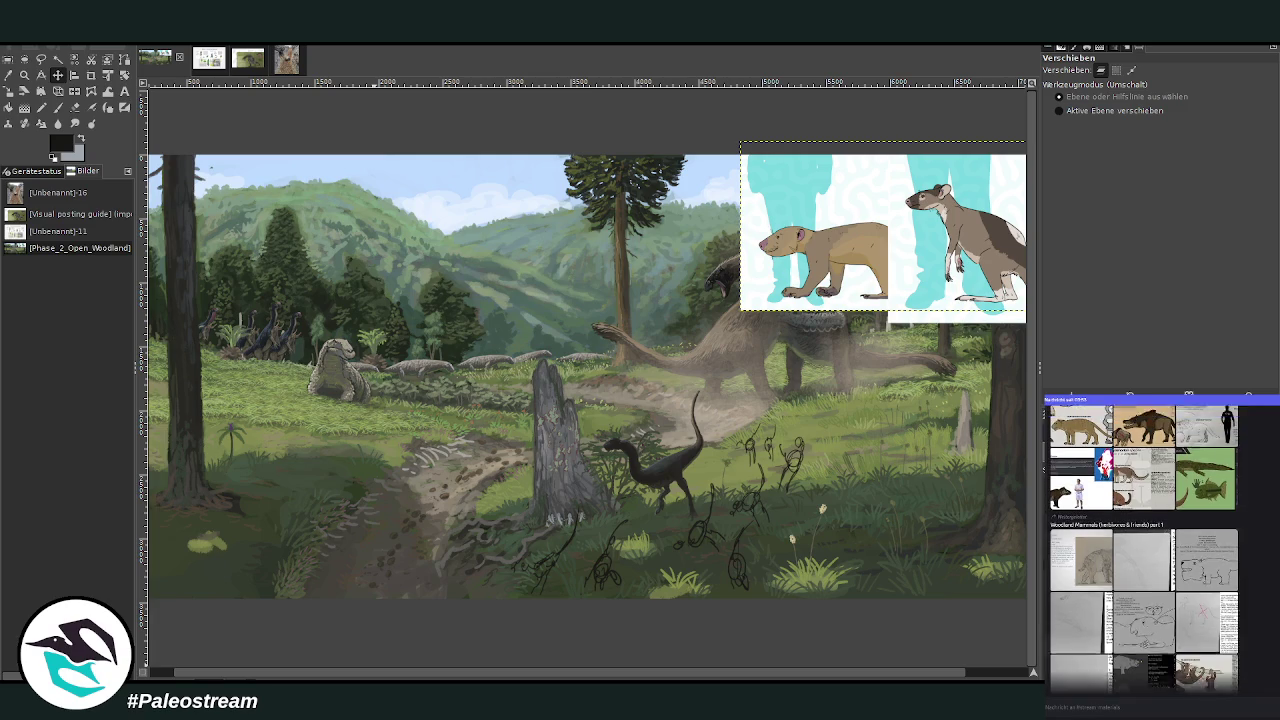
scroll(1140, 540, "down", 3)
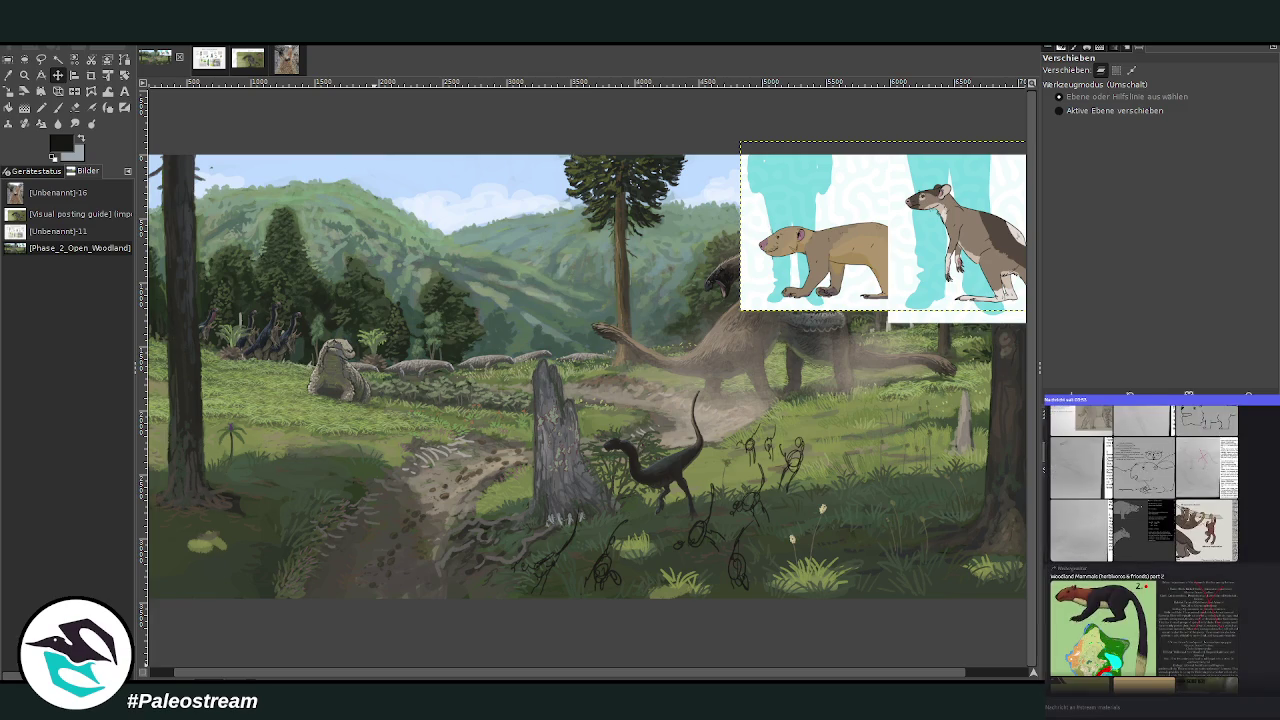
scroll(1140, 540, "down", 3)
scroll(1140, 540, "down", 3)
scroll(1140, 540, "down", 3)
scroll(1140, 540, "down", 2)
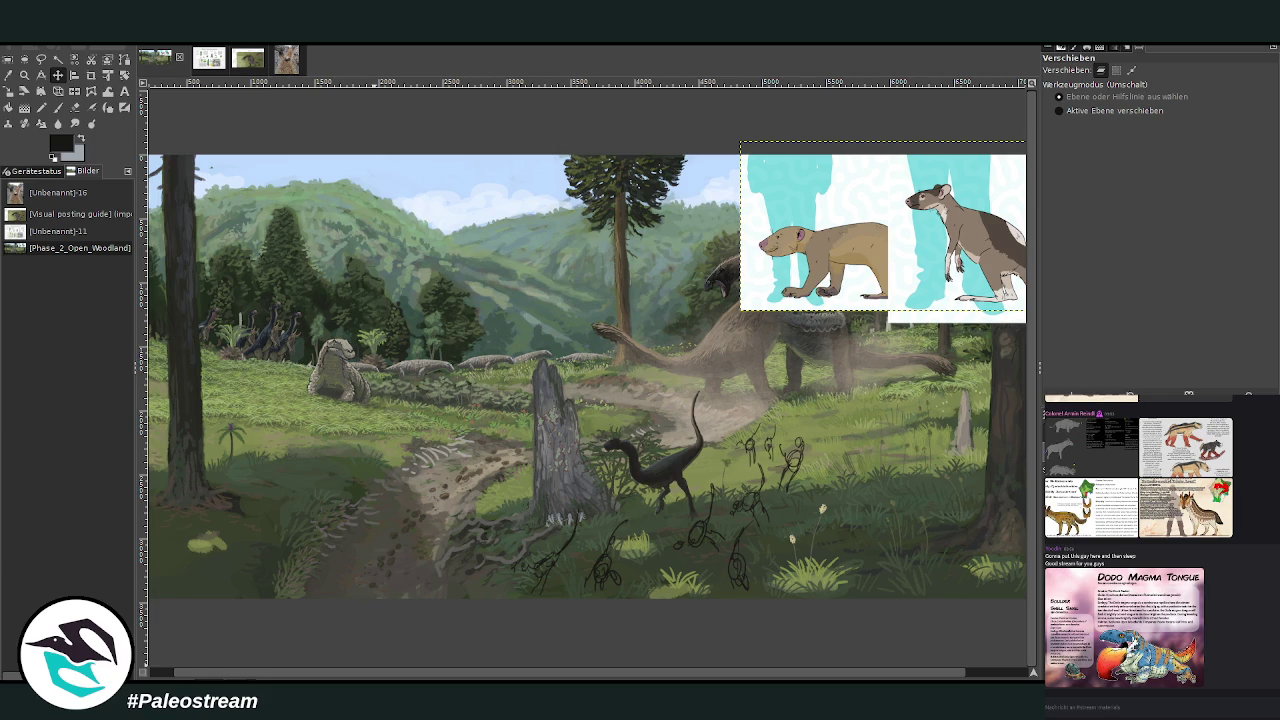
scroll(1140, 540, "up", 1)
scroll(1140, 540, "up", 1)
scroll(1140, 540, "up", 1)
scroll(1140, 540, "up", 1)
scroll(1140, 540, "up", 1)
scroll(1140, 540, "up", 1)
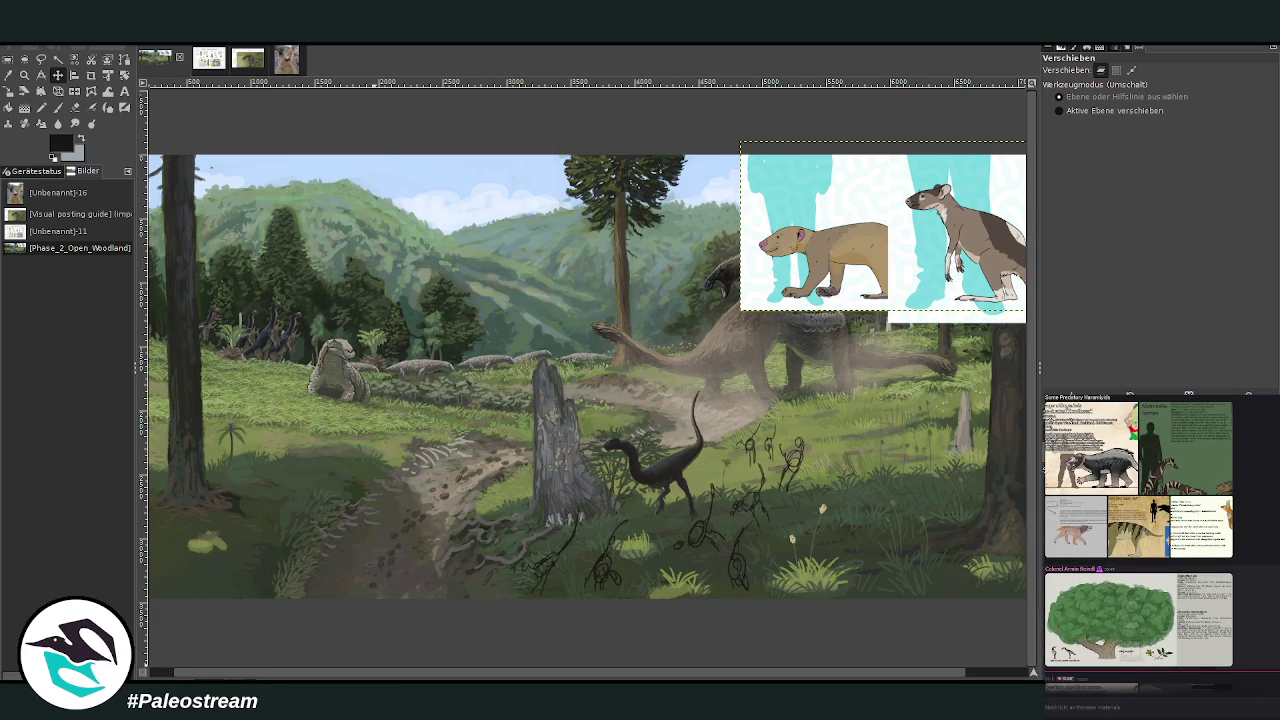
scroll(1140, 540, "down", 1)
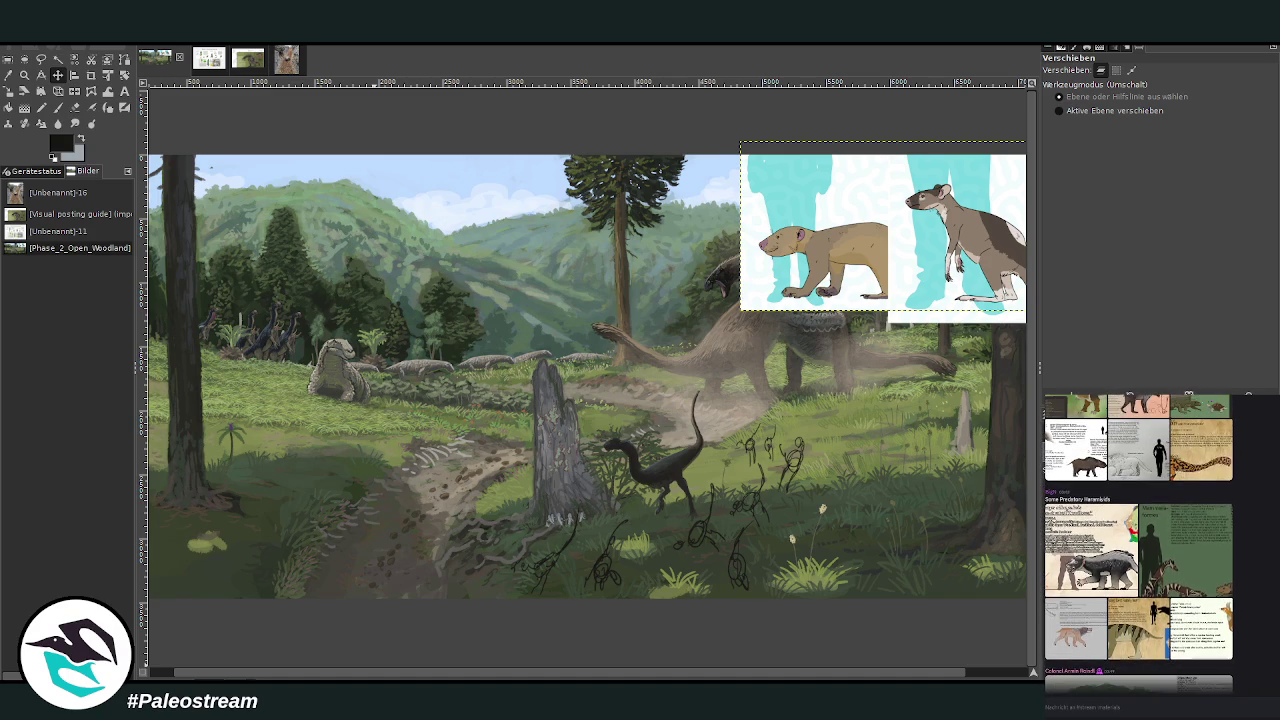
scroll(1140, 540, "down", 2)
scroll(1140, 540, "down", 1)
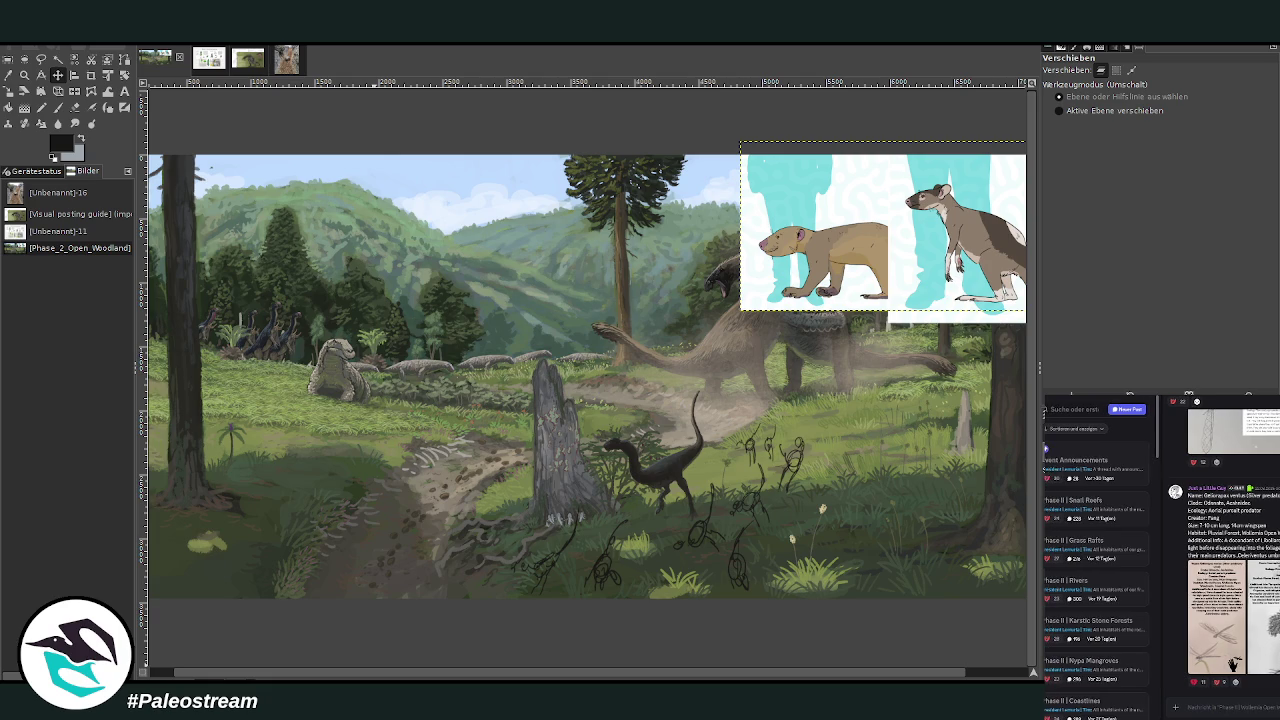
Step: Find the megafauna reference post, view its image enlarged, and paste the sheet as a new GIMP image
scroll(1238, 663, "down", 5)
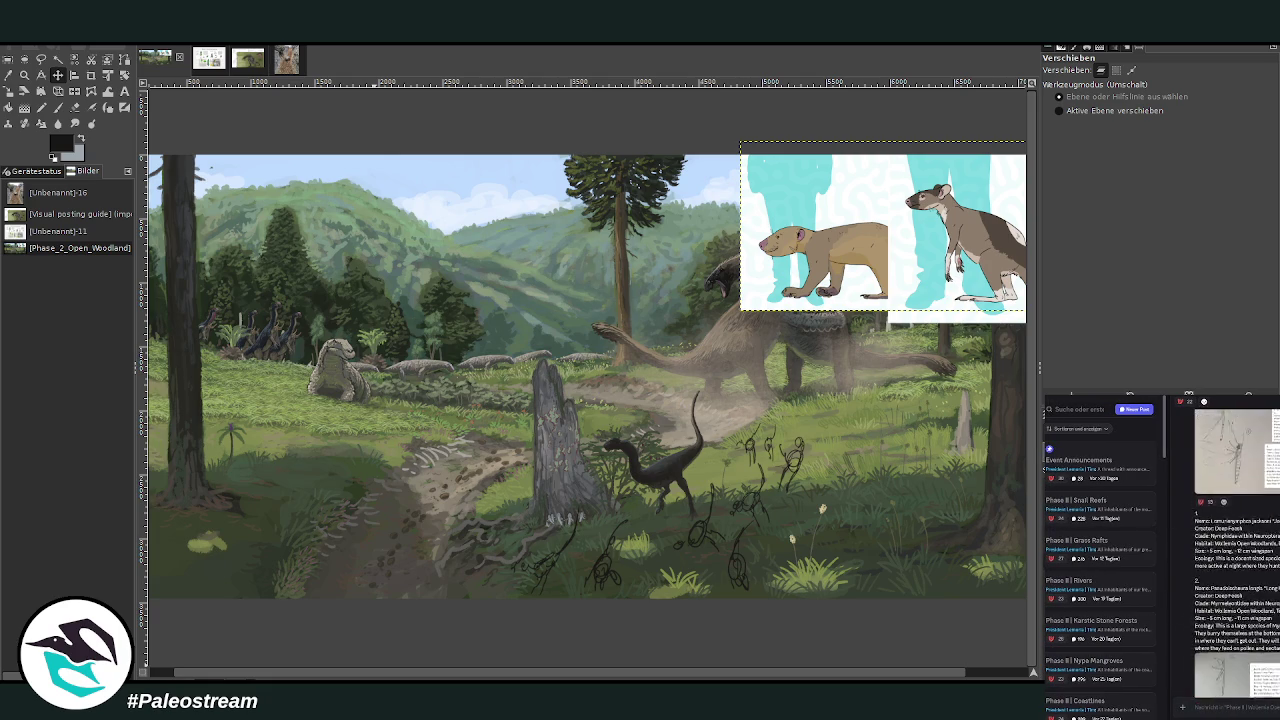
scroll(1237, 553, "down", 5)
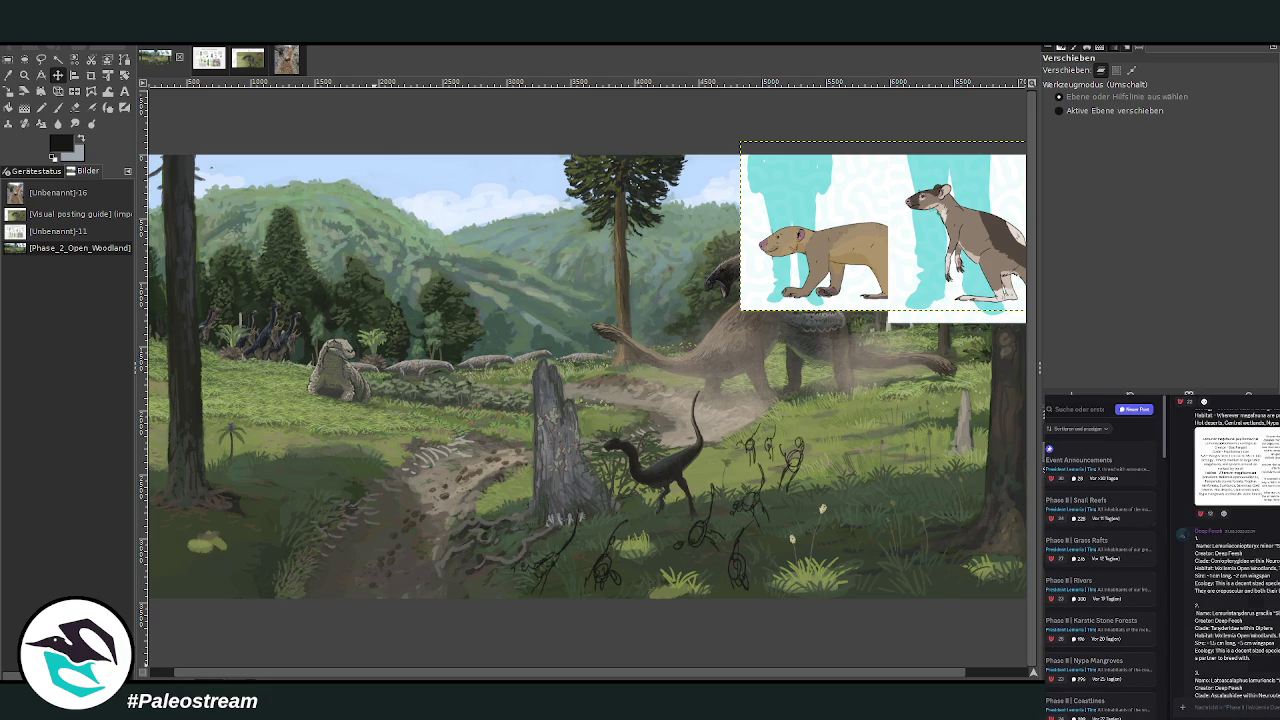
scroll(1230, 550, "down", 2)
scroll(1230, 550, "down", 2)
scroll(1230, 550, "down", 2)
scroll(1230, 550, "down", 2)
scroll(1237, 550, "up", 3)
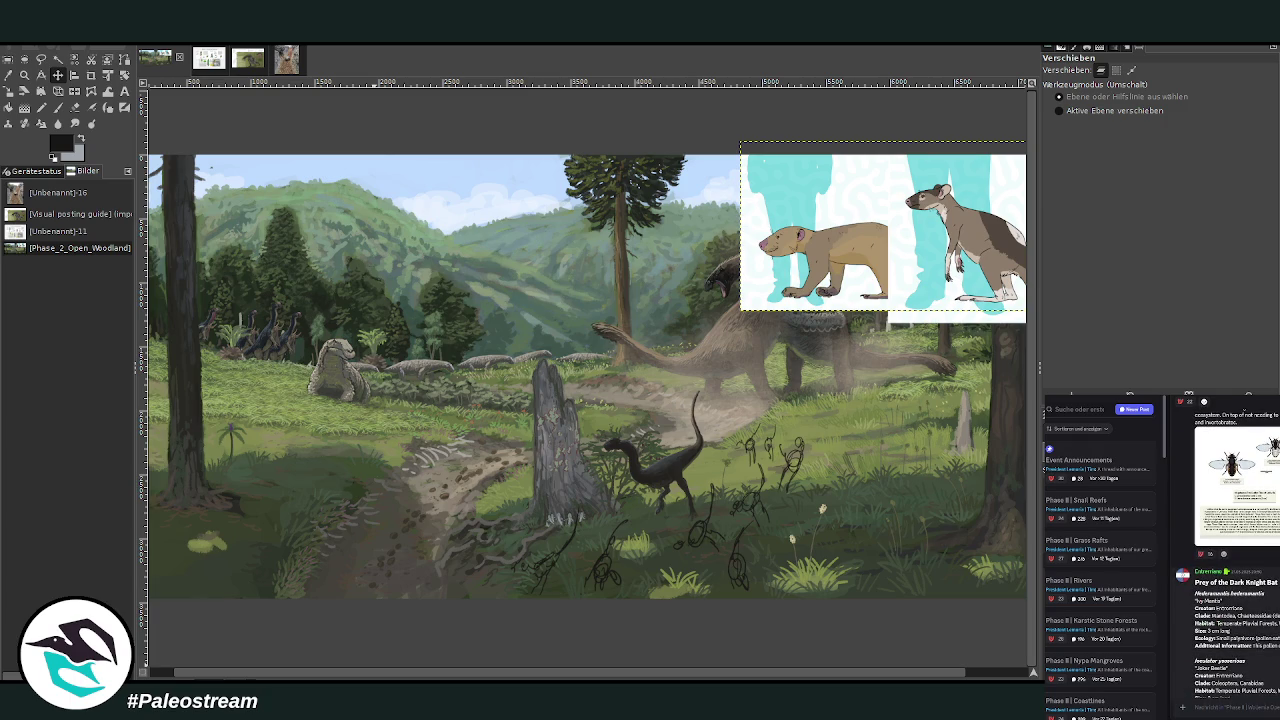
scroll(1237, 550, "up", 5)
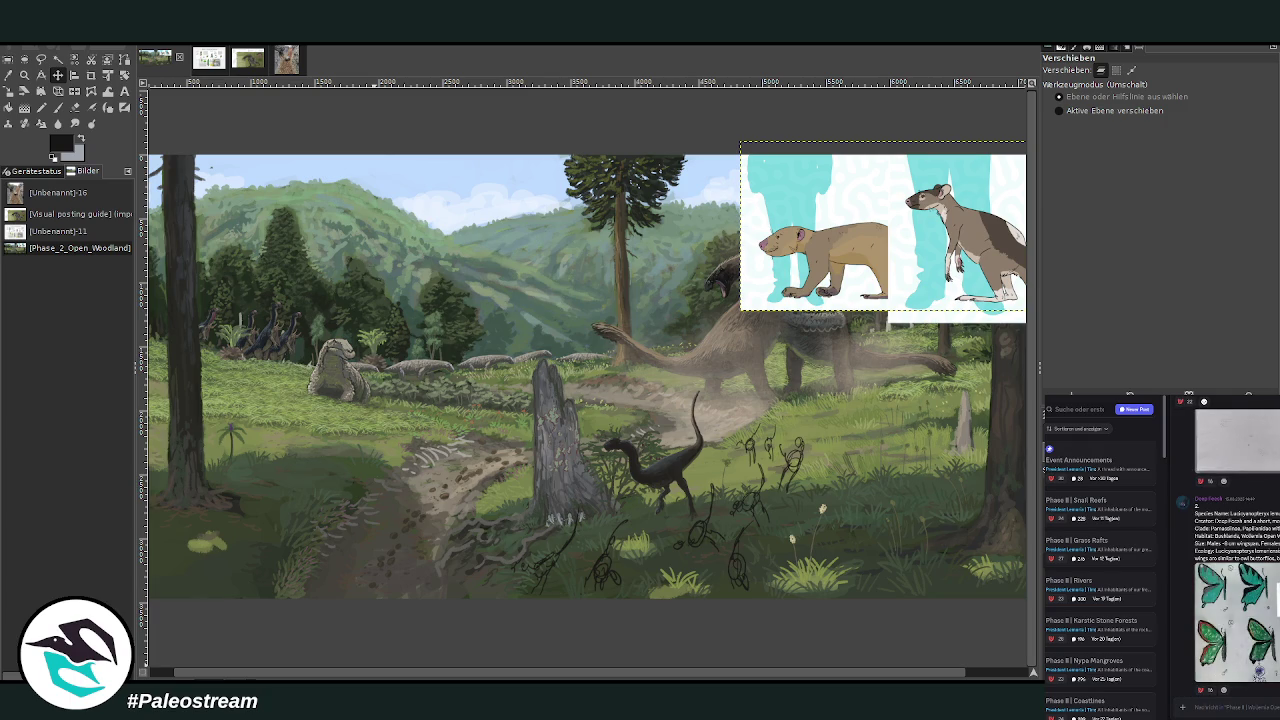
scroll(1237, 550, "up", 2)
scroll(1237, 550, "up", 2)
scroll(1237, 550, "up", 2)
scroll(1237, 550, "up", 2)
scroll(1237, 550, "up", 2)
scroll(1237, 550, "up", 2)
scroll(1237, 550, "up", 2)
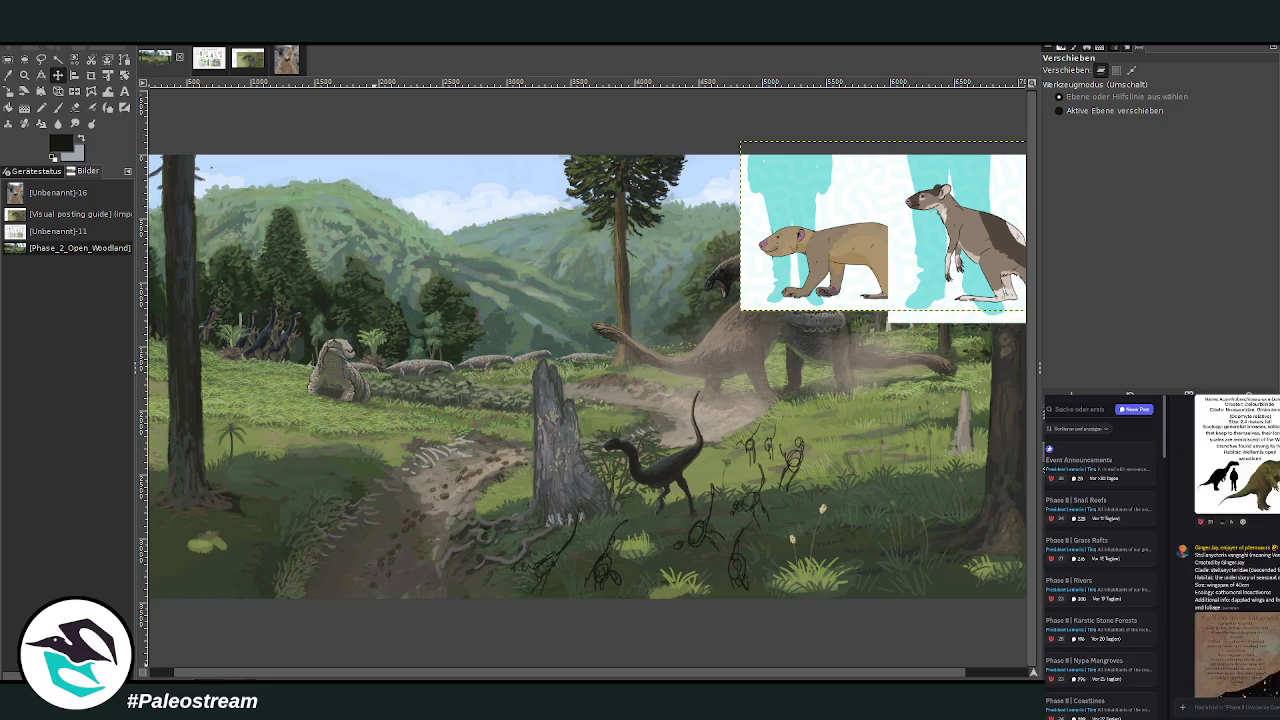
scroll(1237, 550, "down", 2)
scroll(1237, 550, "down", 2)
scroll(1237, 550, "down", 2)
scroll(1237, 550, "down", 2)
scroll(1237, 550, "down", 2)
scroll(1237, 550, "down", 2)
scroll(1237, 550, "down", 2)
scroll(1237, 550, "down", 2)
left_click(1228, 655)
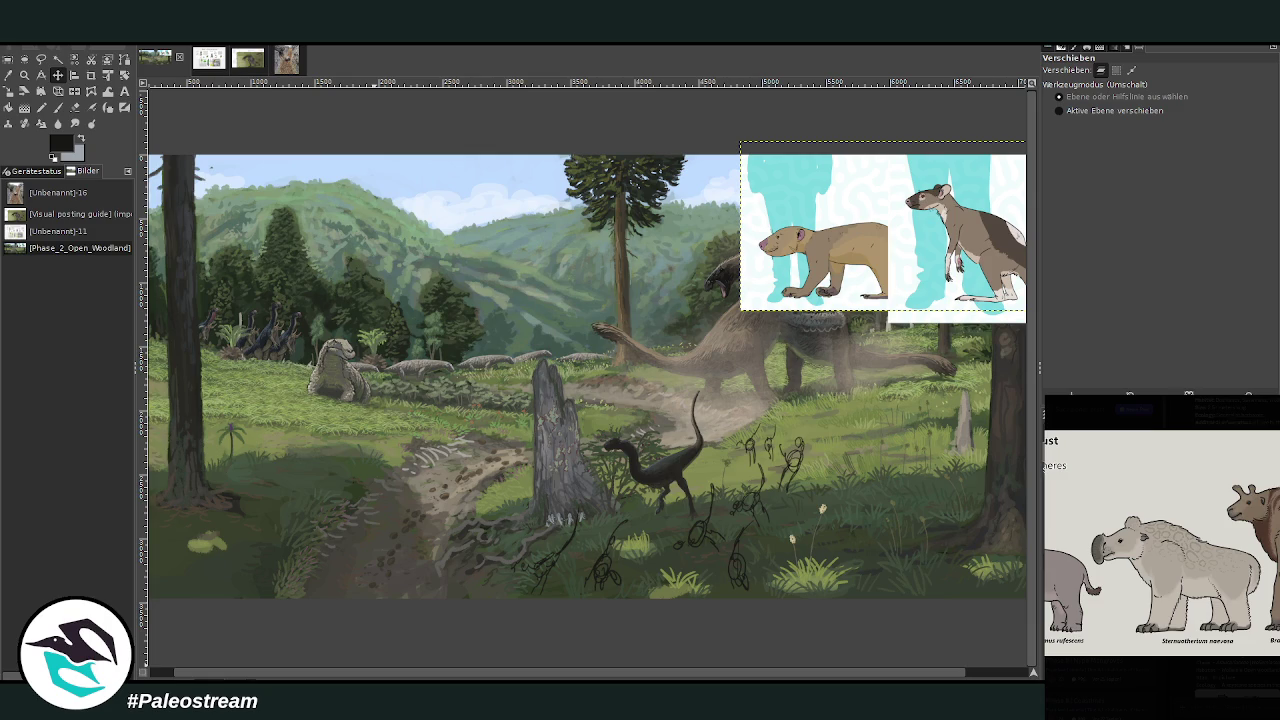
key("Escape")
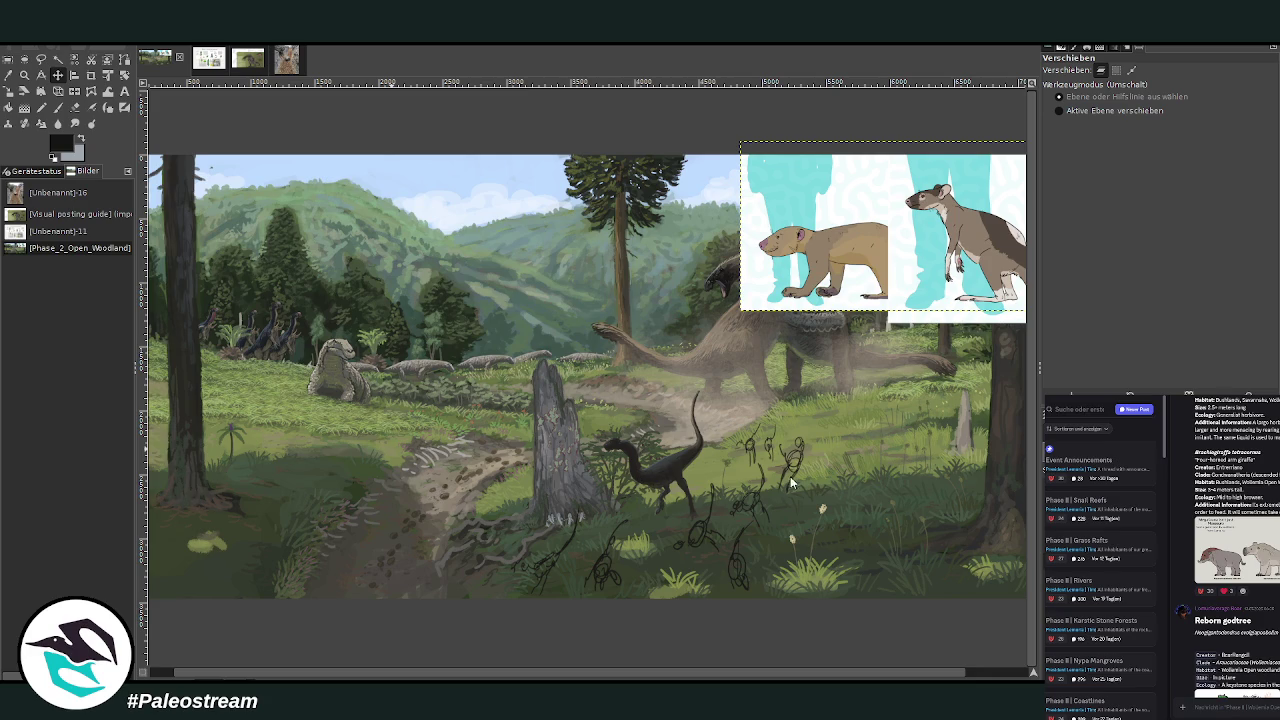
key("ctrl+shift+v")
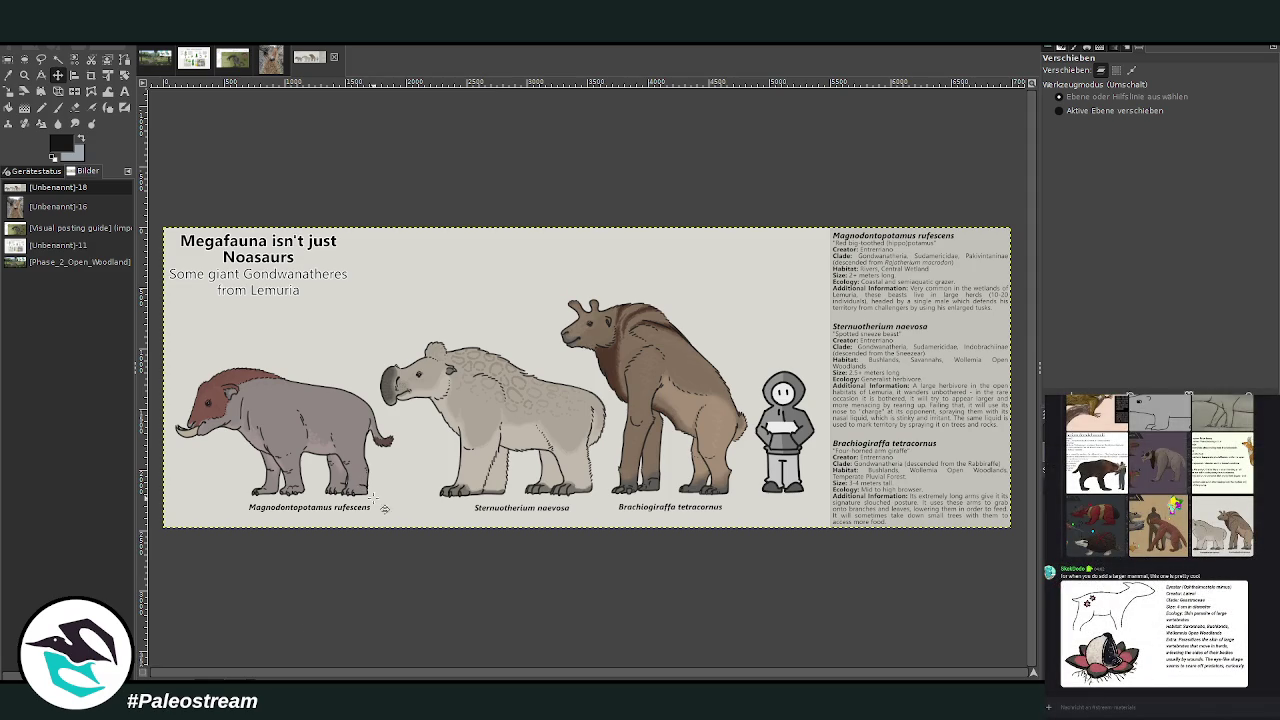
Step: Paste the megafauna lineup chart into the woodland painting and drag it to the scene's middle
left_click(154, 60)
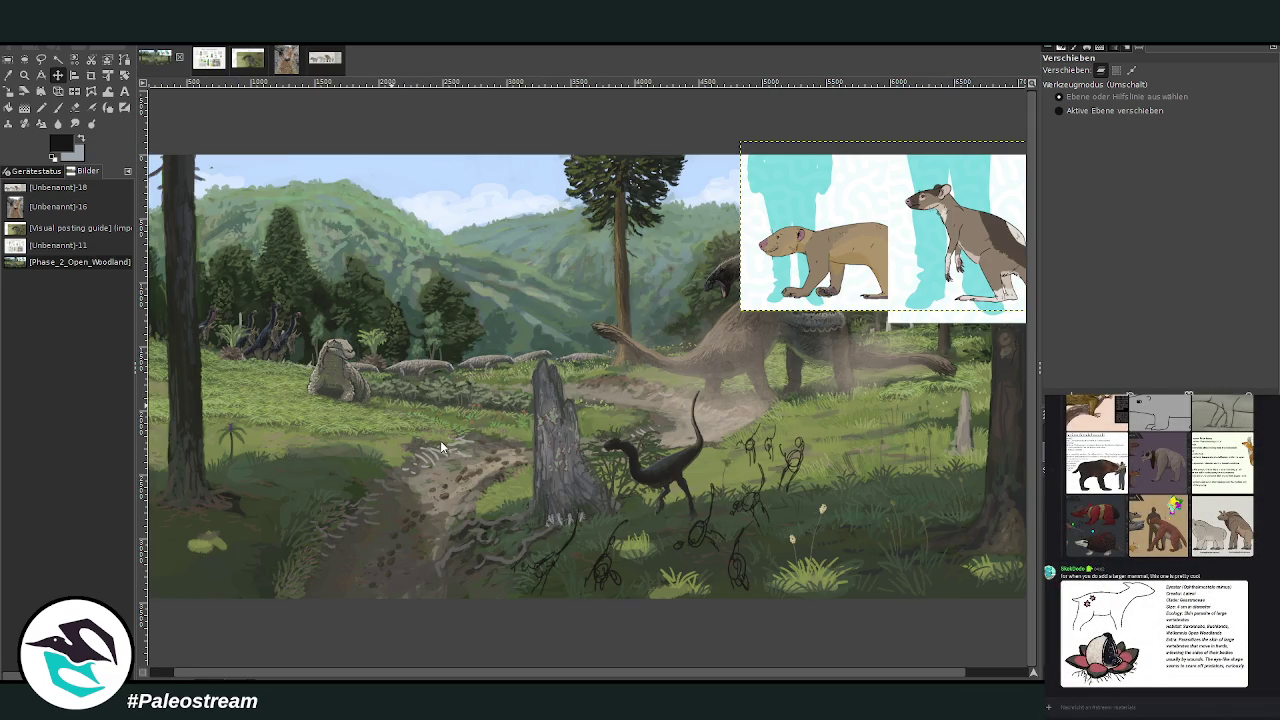
key("ctrl+v")
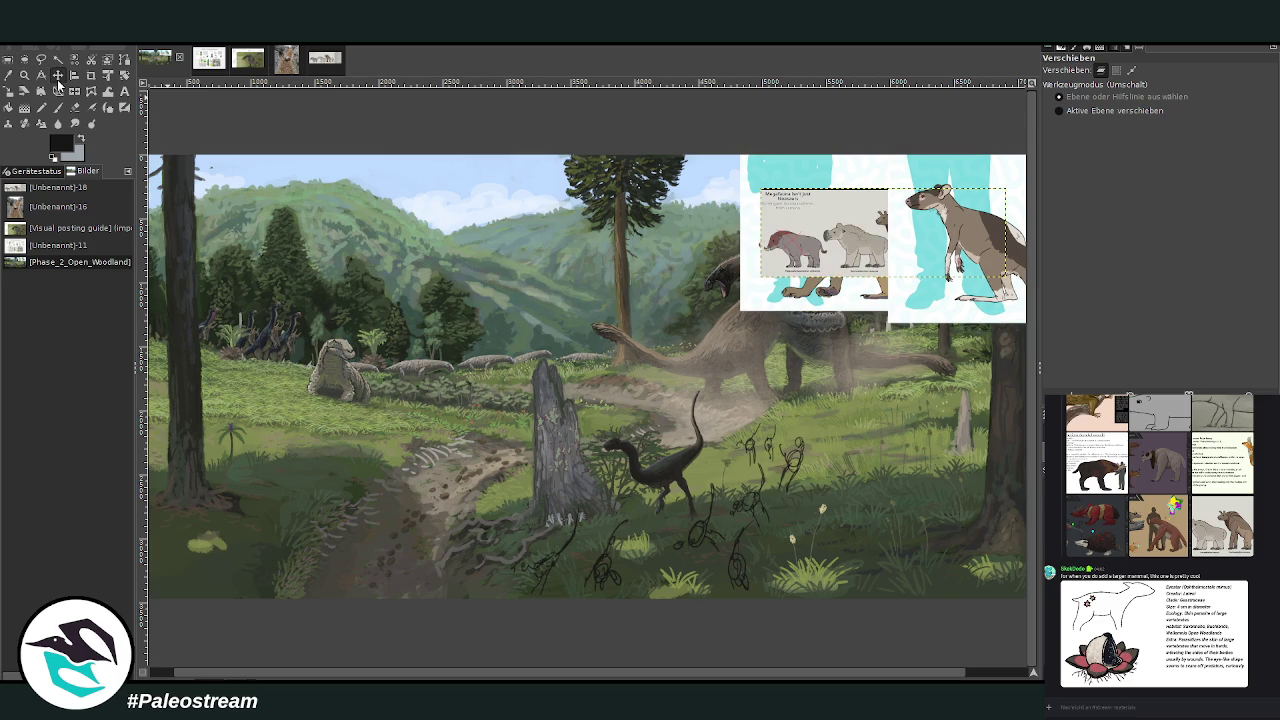
left_click_drag(770, 284, 387, 413)
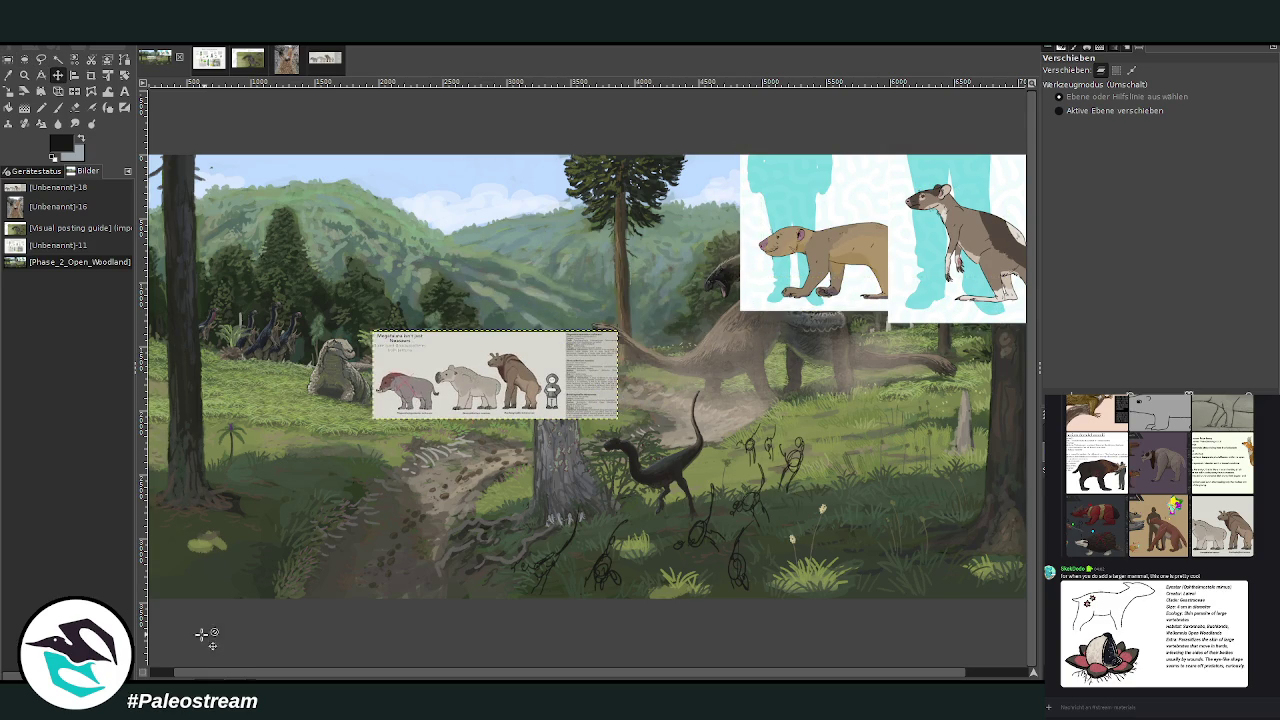
scroll(200, 670, "left", 1)
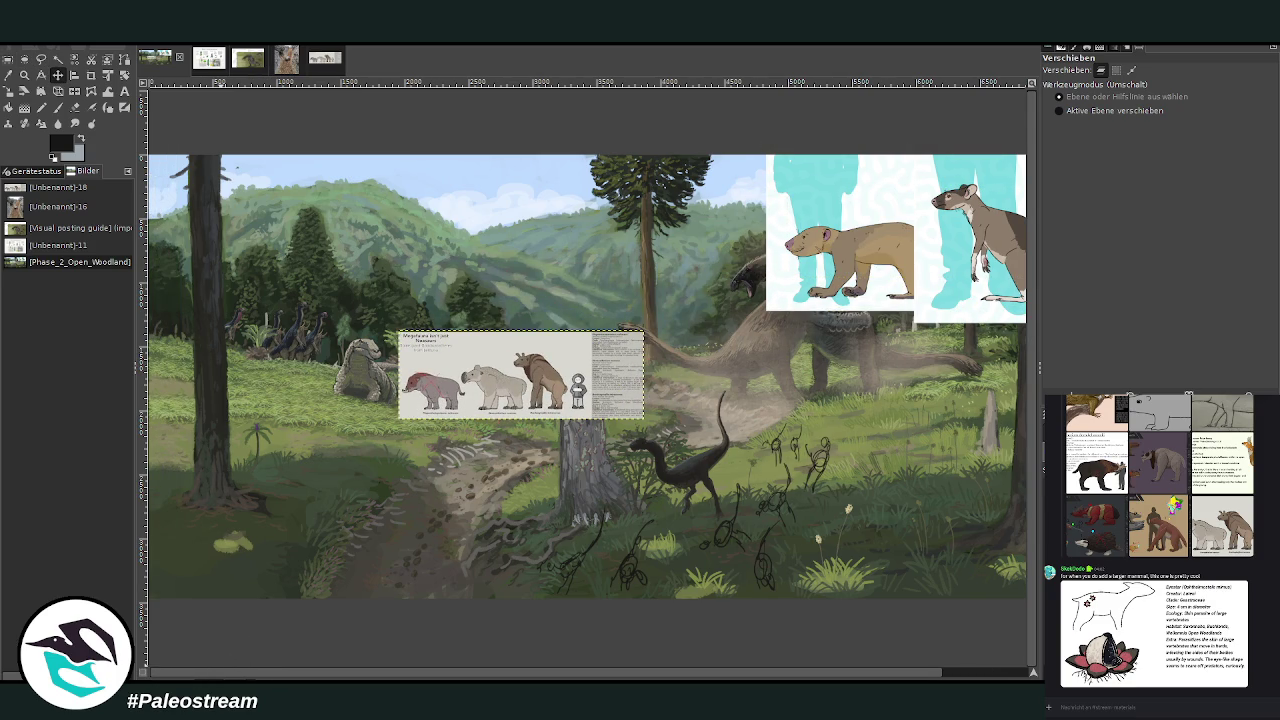
mouse_move(296, 676)
left_mouse_down()
mouse_move(518, 678)
mouse_move(471, 676)
left_mouse_up()
left_click(24, 75)
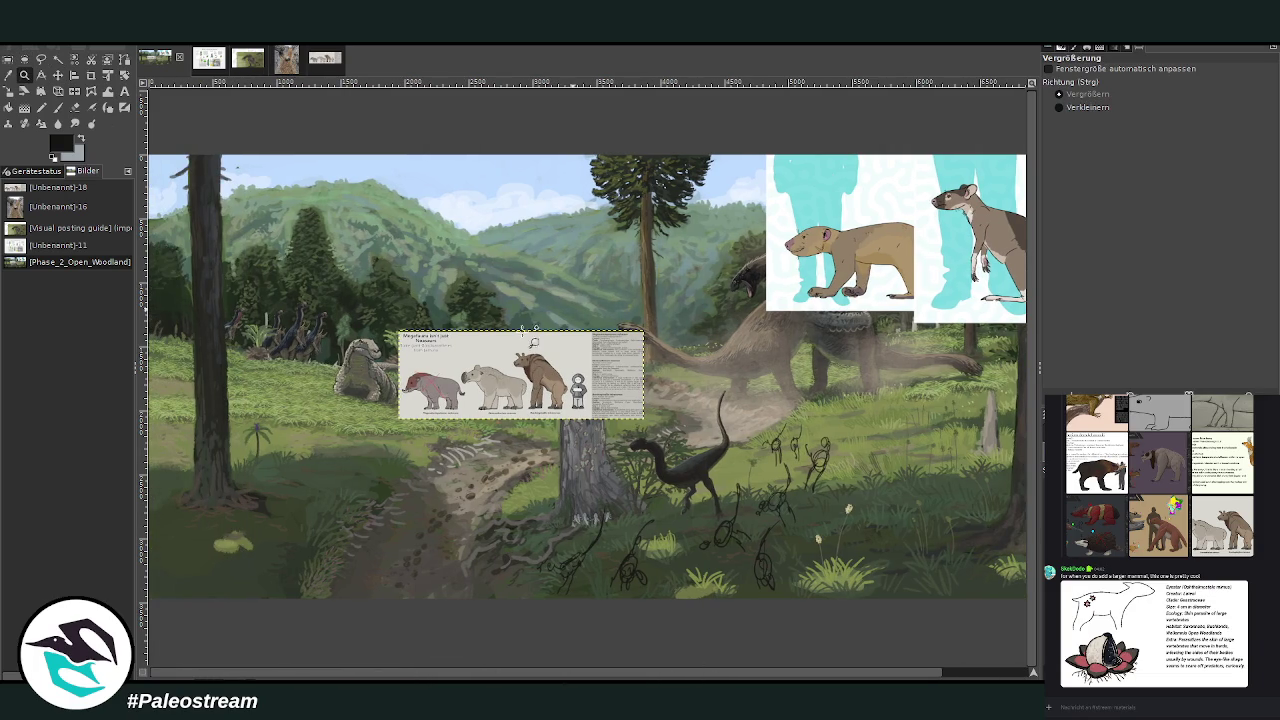
Step: Crop the pasted megafauna chart down to the two grey animals and the human figure
left_click_drag(362, 304, 630, 450)
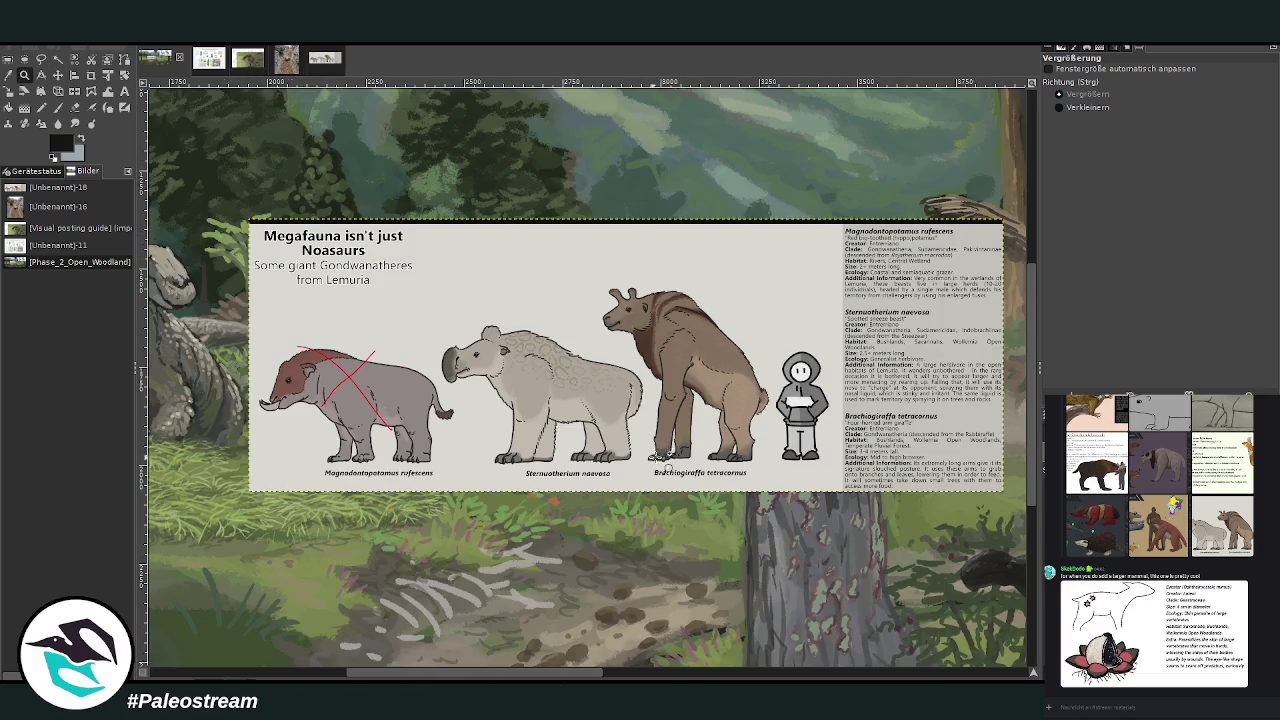
left_click(91, 75)
left_click_drag(433, 300, 655, 492)
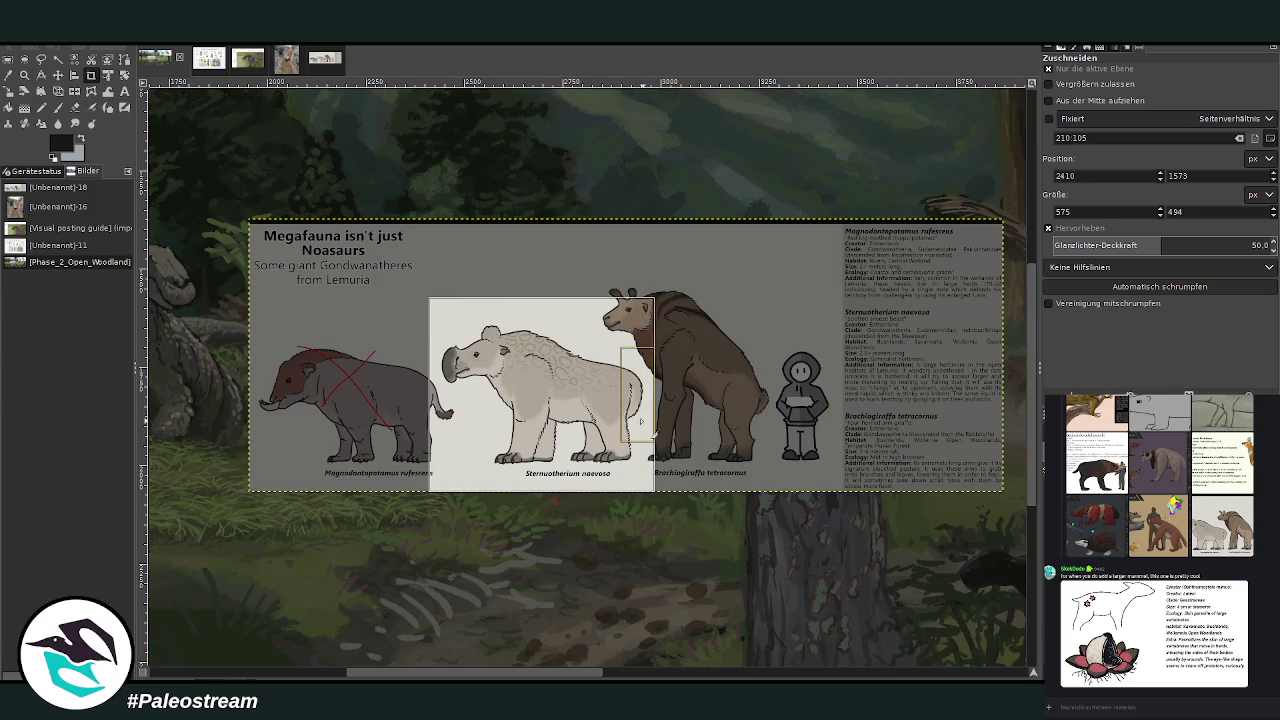
left_click_drag(650, 420, 835, 420)
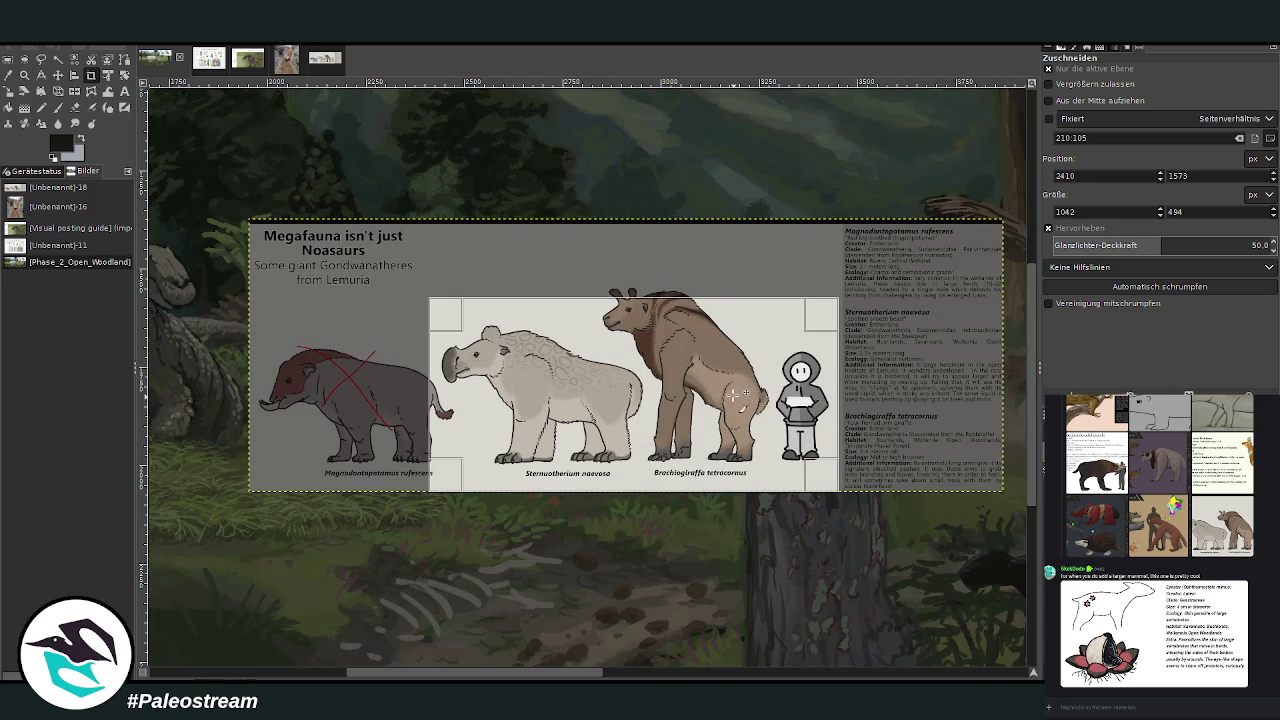
key("Escape")
key("Return")
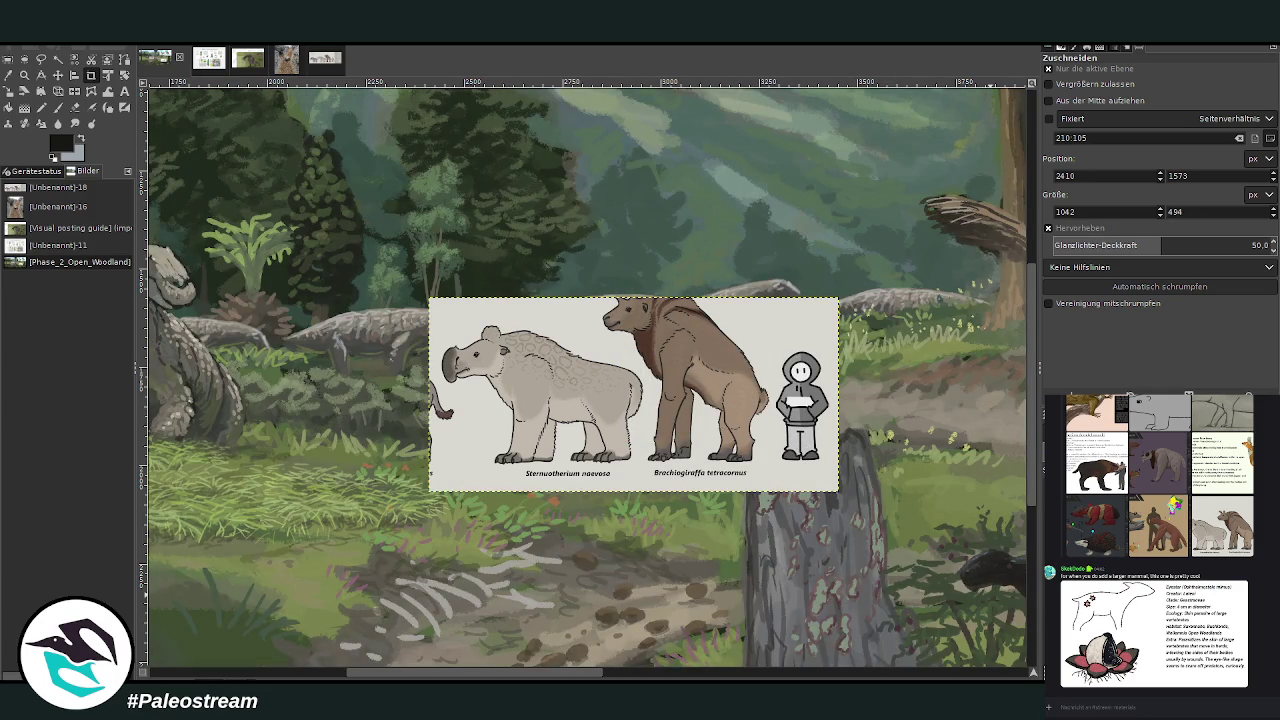
left_click_drag(590, 672, 488, 658)
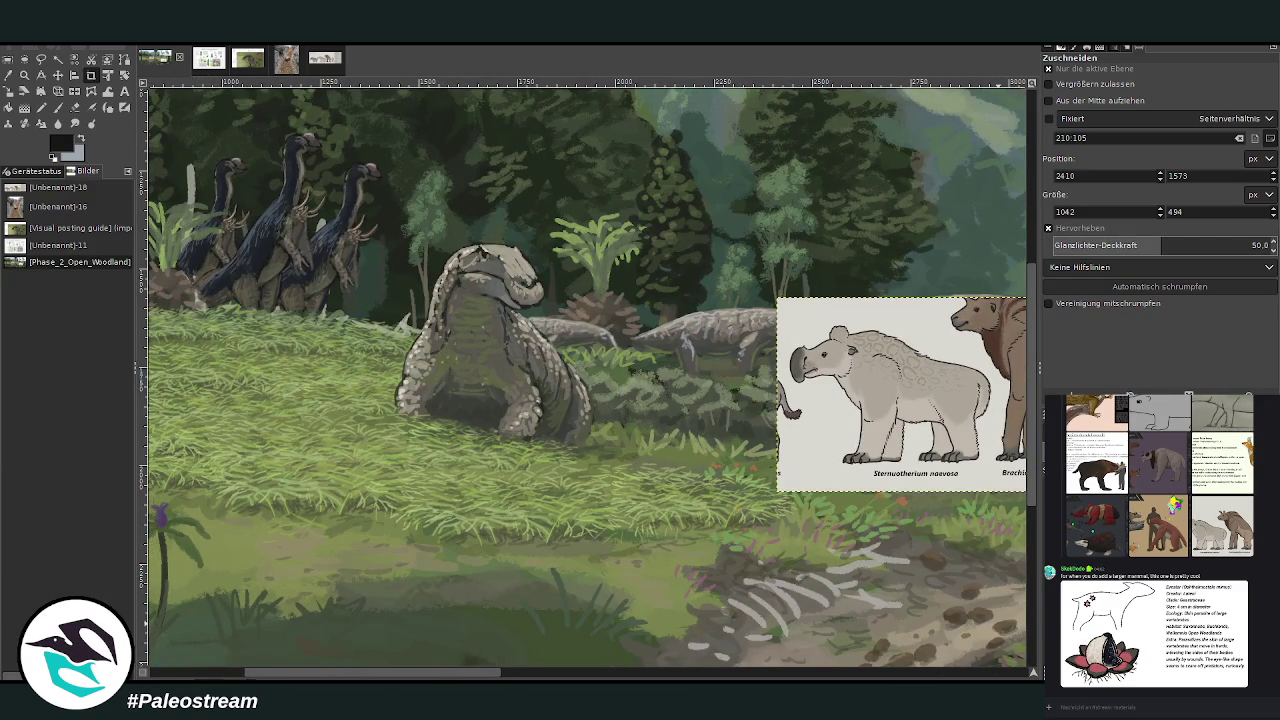
Step: Paste the Cuirassiovelator reference sheet and flip its layer horizontally
key("ctrl+v")
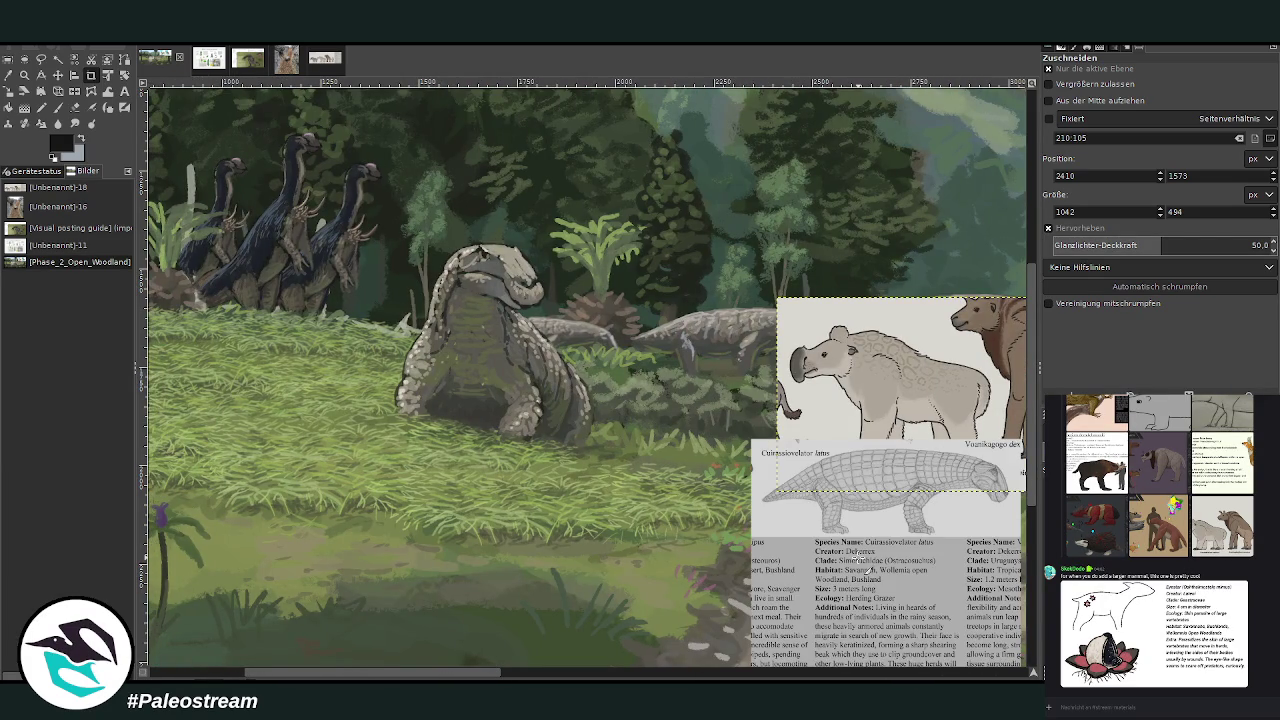
left_click(867, 495)
left_click(867, 643)
left_click_drag(471, 677, 581, 677)
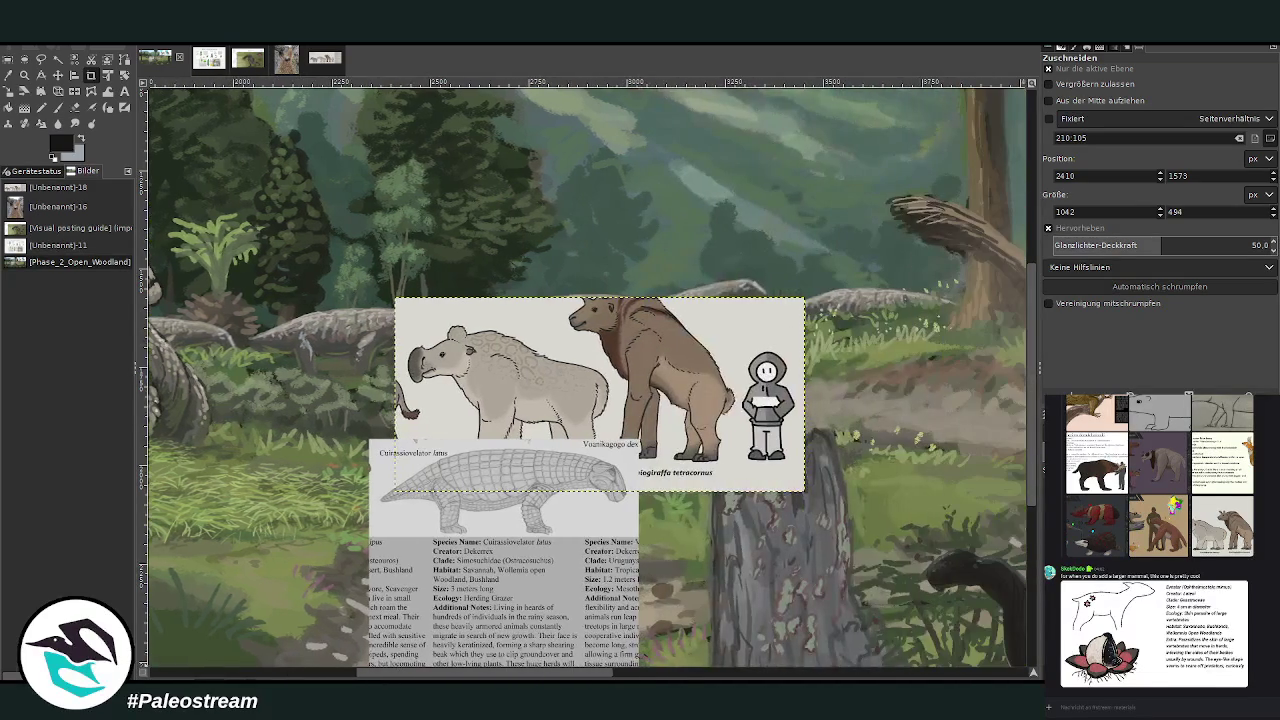
key("Page_Up")
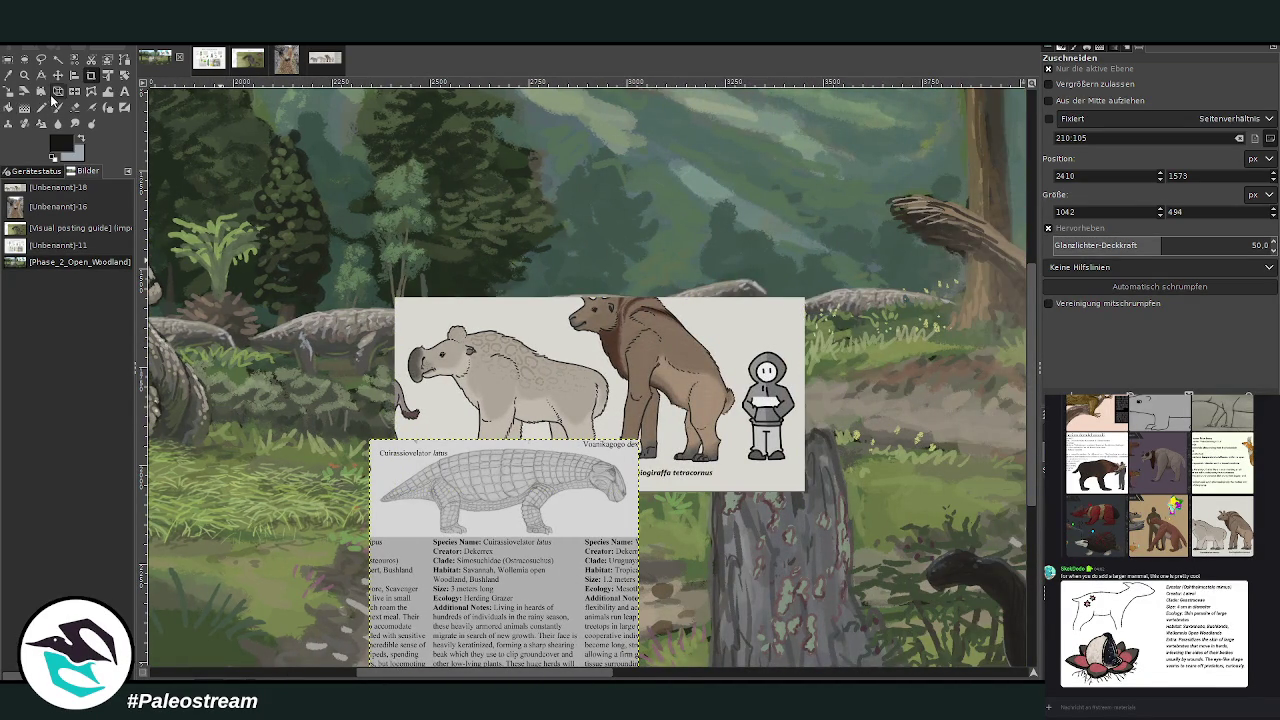
left_click(77, 95)
left_click(511, 529)
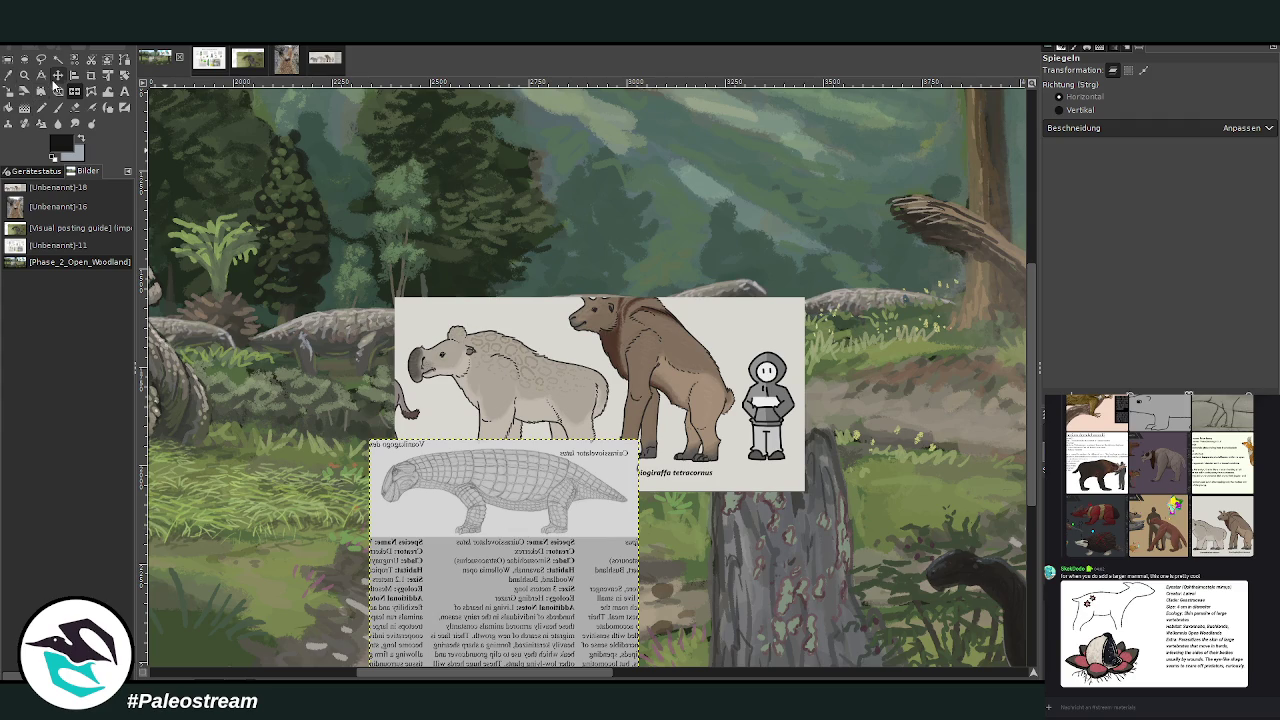
Step: Move the mirrored Cuirassiovelator sheet up-left and scale it down to about 594×550 px
left_click(57, 75)
mouse_move(518, 510)
left_mouse_down()
mouse_move(401, 447)
mouse_move(342, 440)
mouse_move(500, 434)
mouse_move(301, 436)
mouse_move(508, 432)
mouse_move(312, 426)
mouse_move(724, 458)
mouse_move(394, 440)
mouse_move(384, 506)
mouse_move(480, 516)
mouse_move(440, 442)
left_mouse_up()
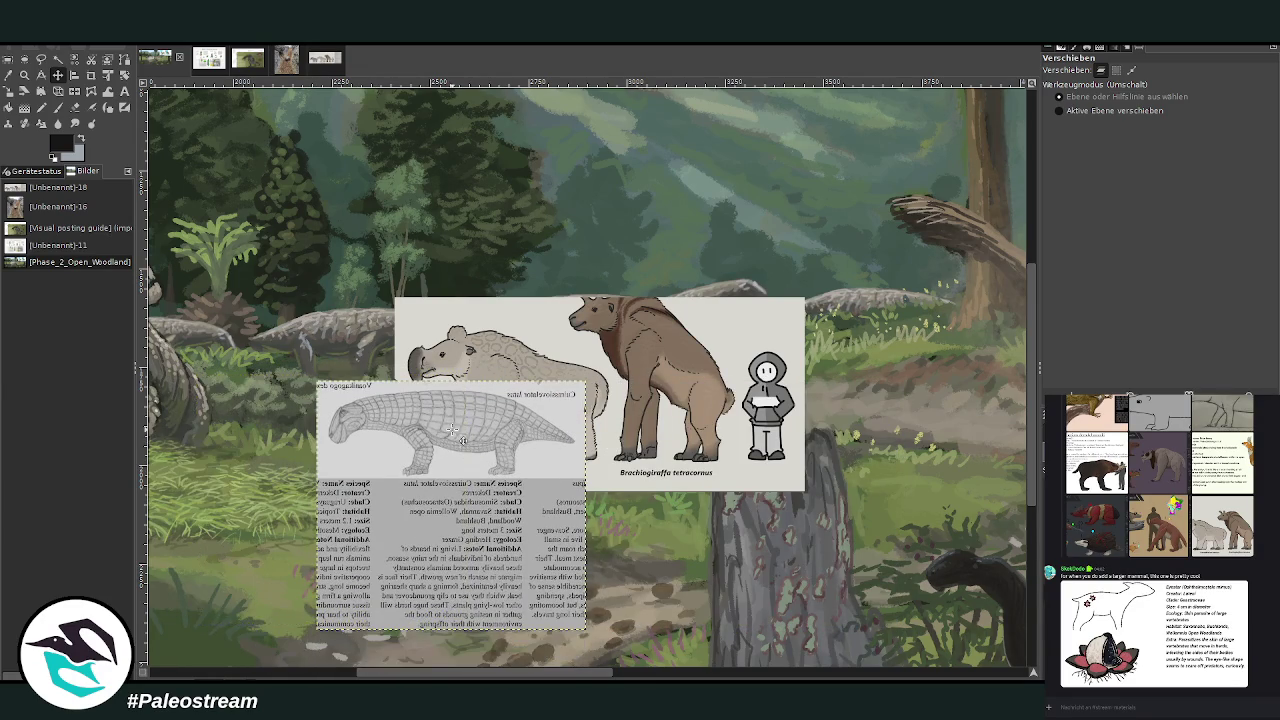
left_click(8, 91)
left_click(470, 485)
mouse_move(482, 494)
left_mouse_down()
mouse_move(450, 498)
mouse_move(522, 496)
left_mouse_up()
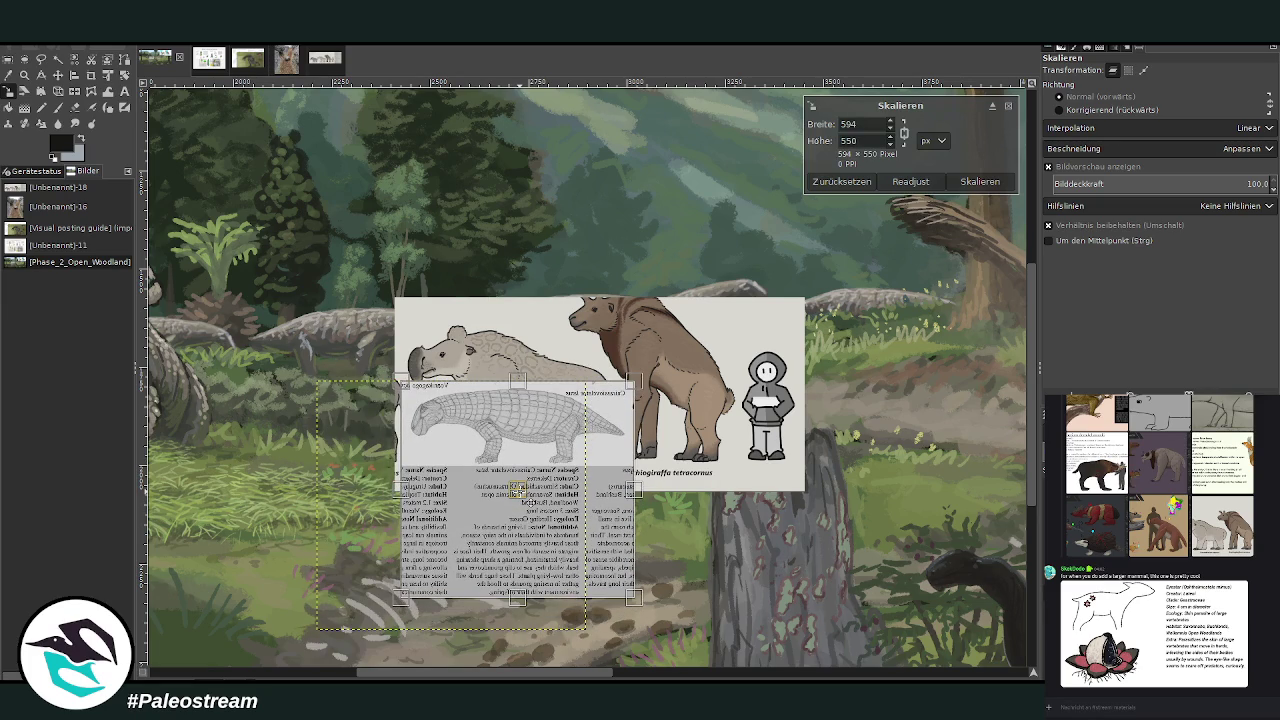
left_click(980, 181)
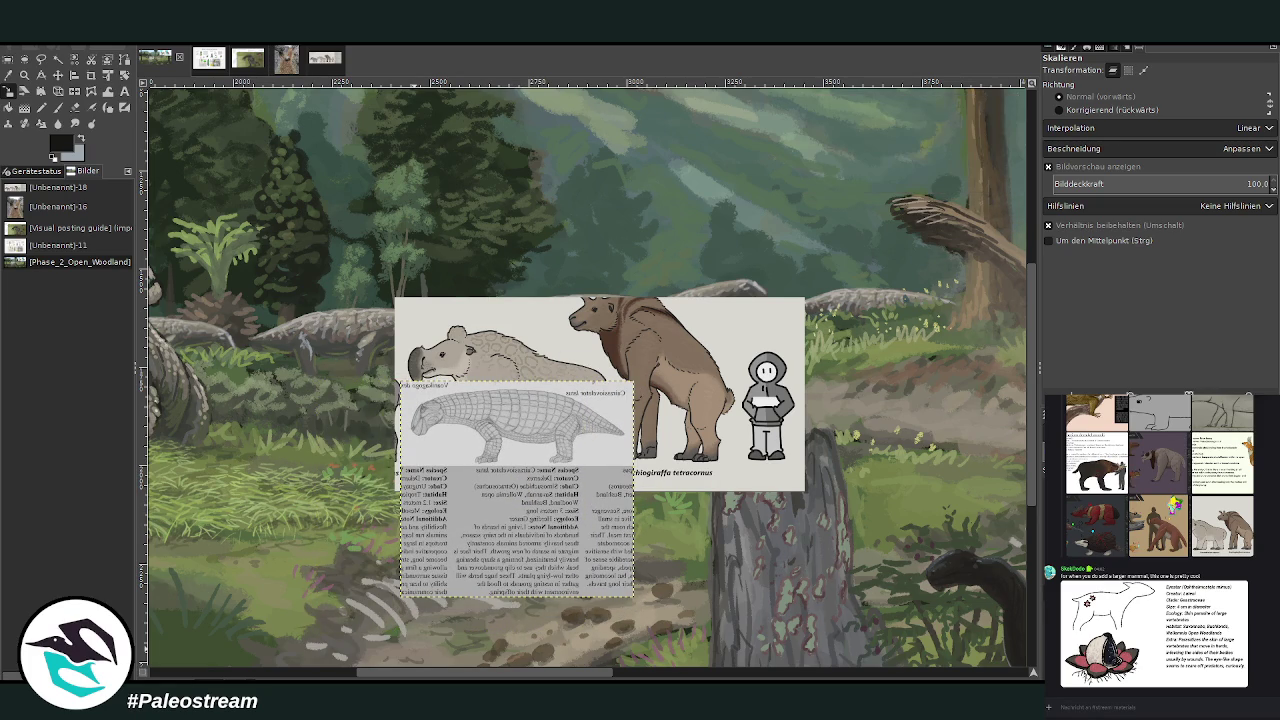
Step: Shift the giant-mammal reference lineup up and to the right, over the tree by the grazing dinosaurs
left_click(336, 60)
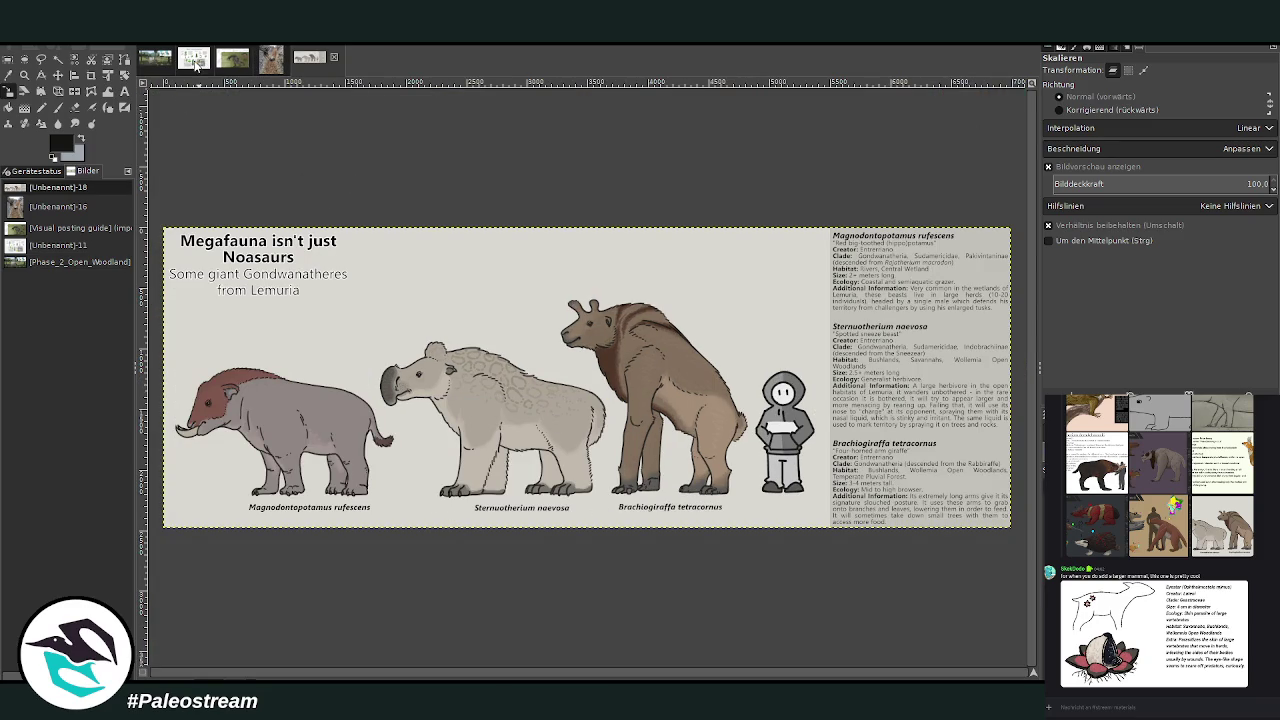
left_click(156, 62)
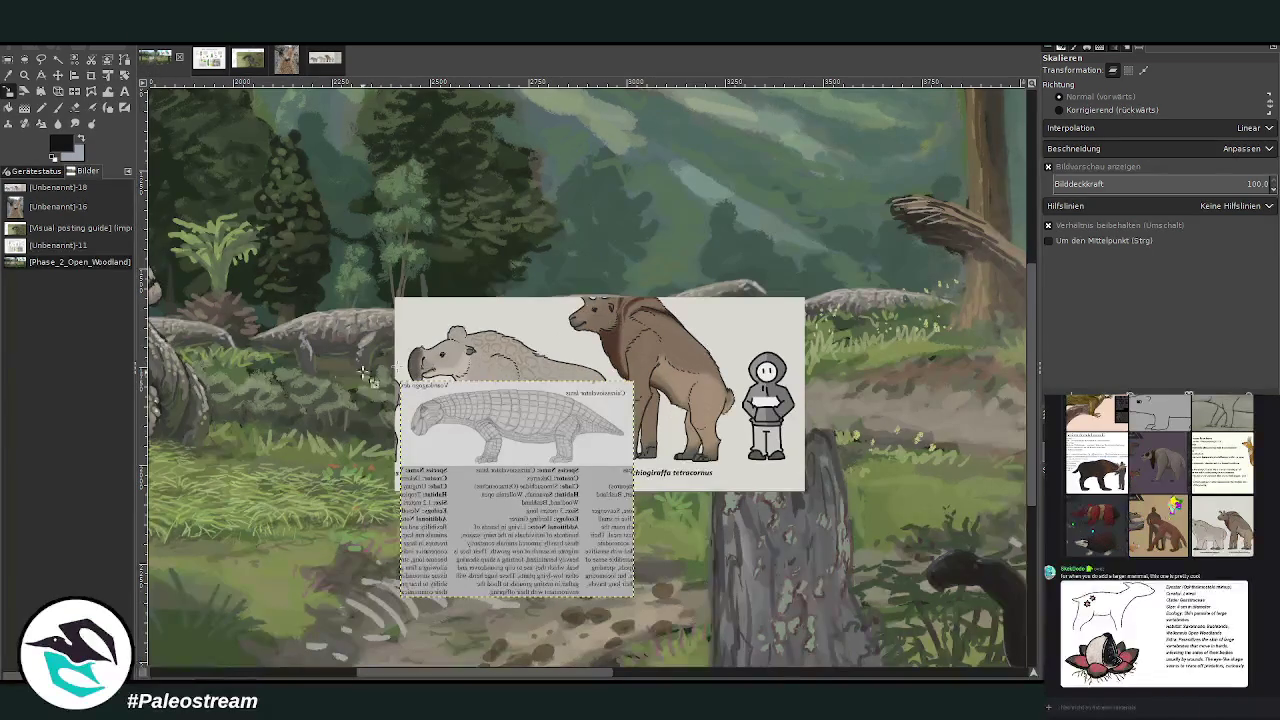
left_click(57, 75)
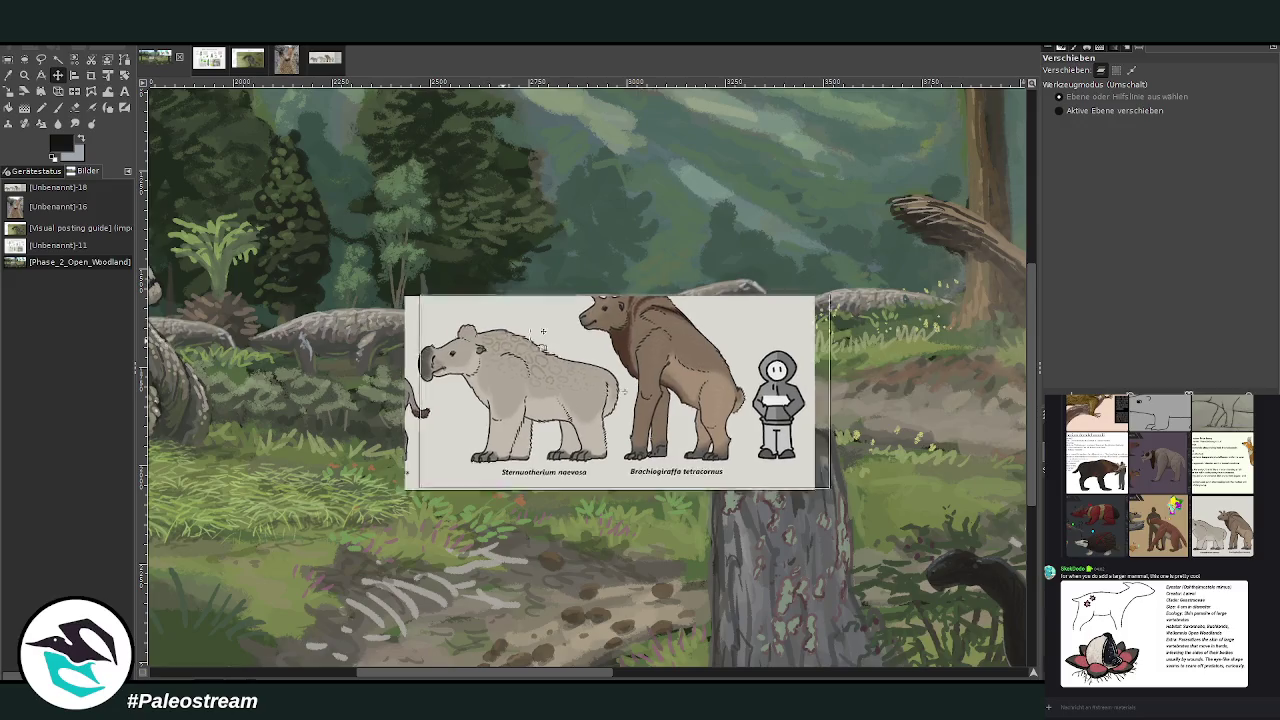
left_click_drag(542, 330, 794, 280)
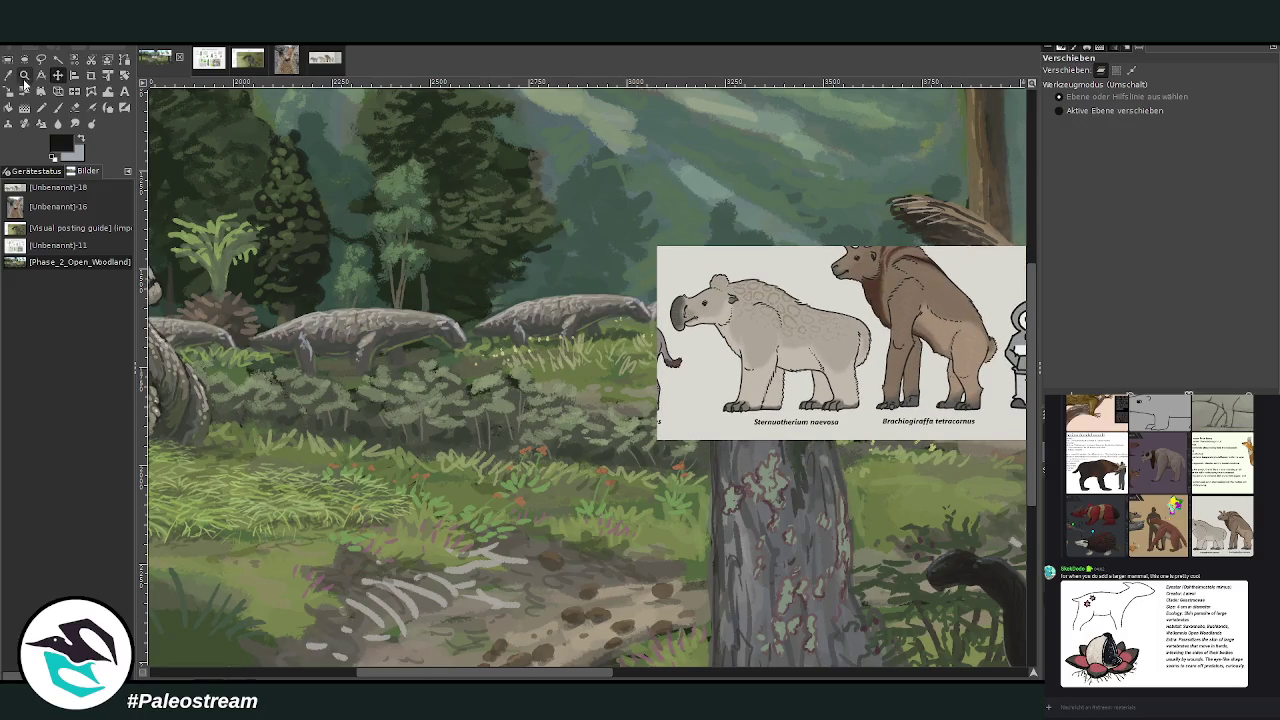
left_click(24, 76)
left_click_drag(278, 116, 796, 532)
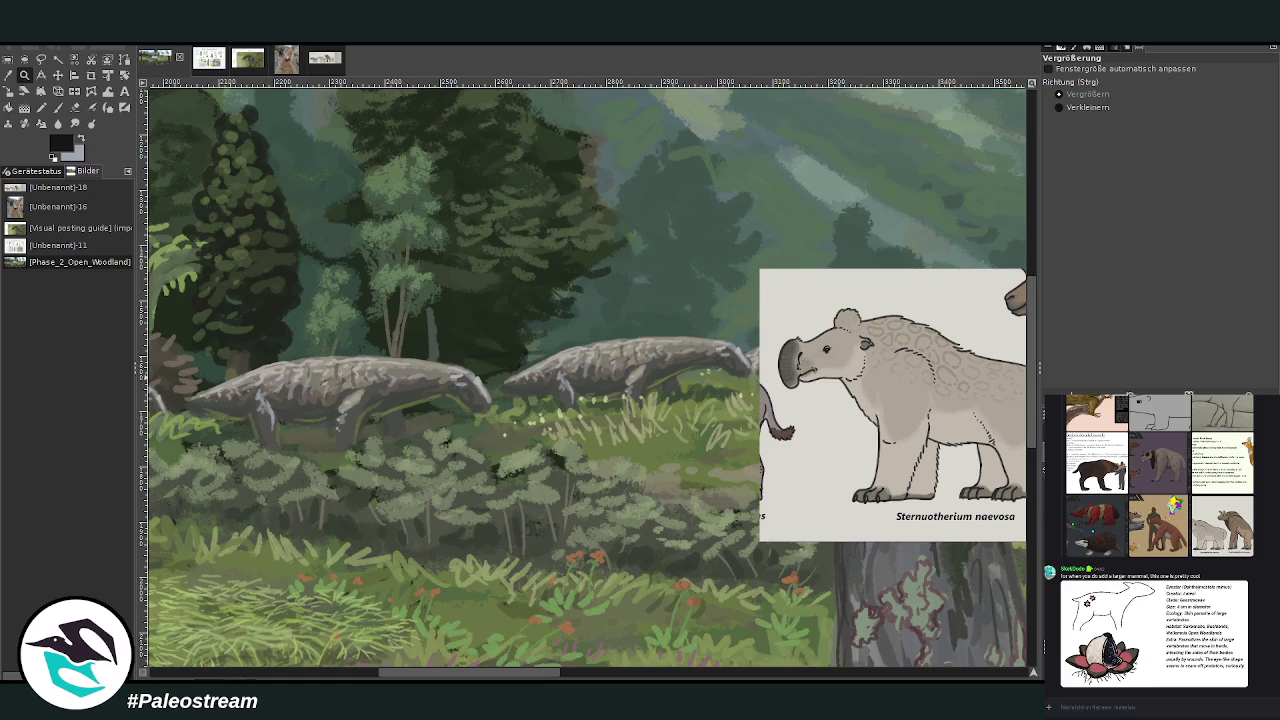
Step: Nudge the mammal reference layer slightly left beside the grazing creatures
key("m")
scroll(585, 455, "right", 5)
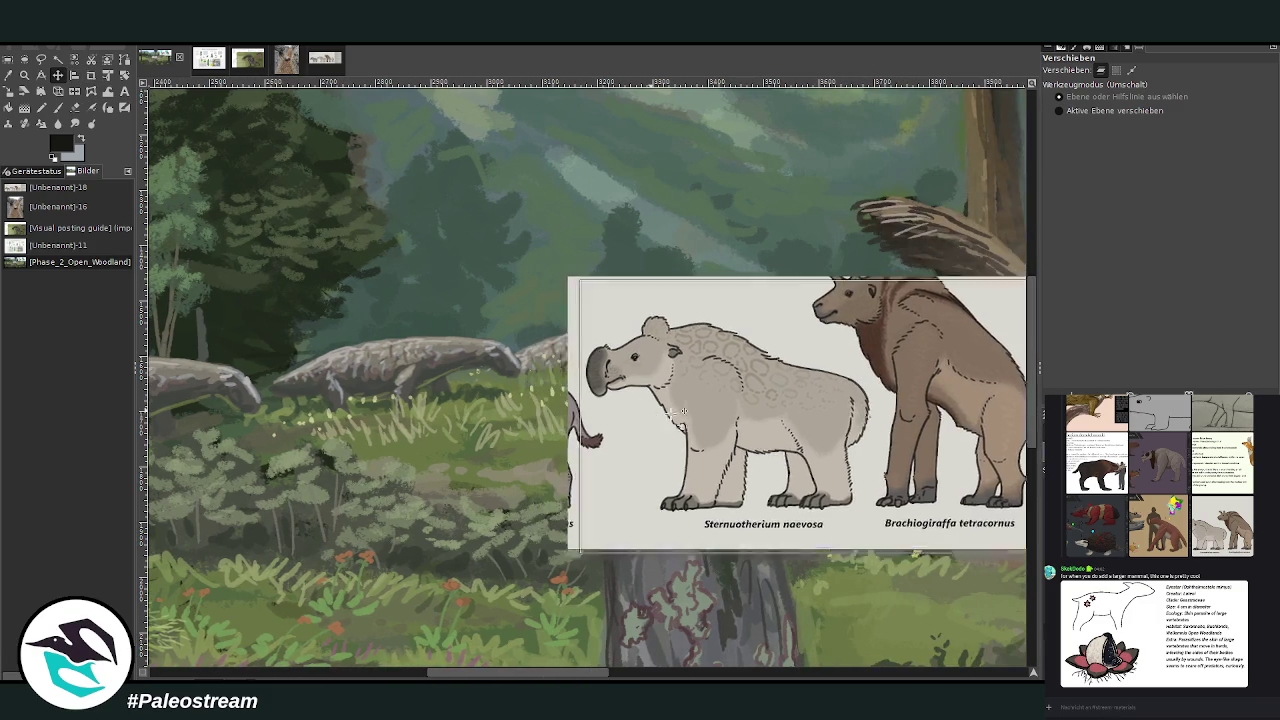
left_click_drag(585, 455, 485, 467)
scroll(492, 678, "left", 1)
scroll(492, 678, "left", 3)
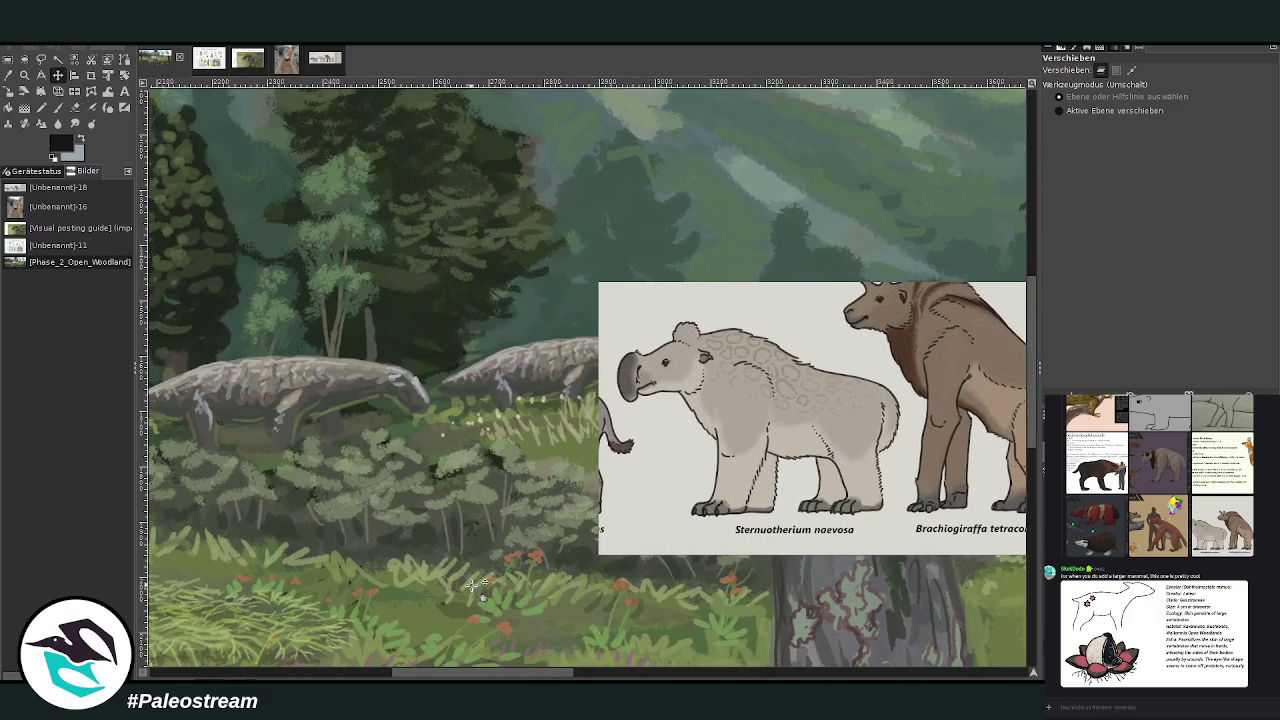
Step: Ready the Chalk 03 paintbrush at size 47, opacity 85.6, and draw the first dark sketch stroke
key("p")
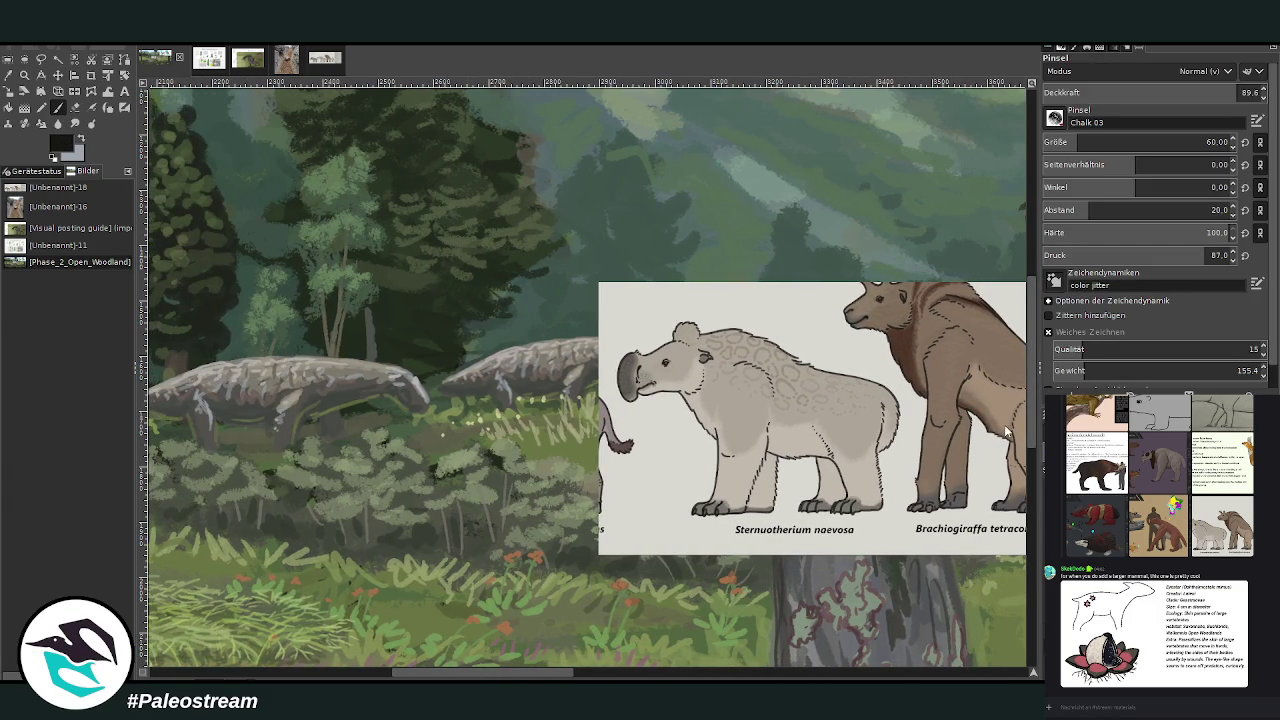
scroll(1150, 92, "down", 4)
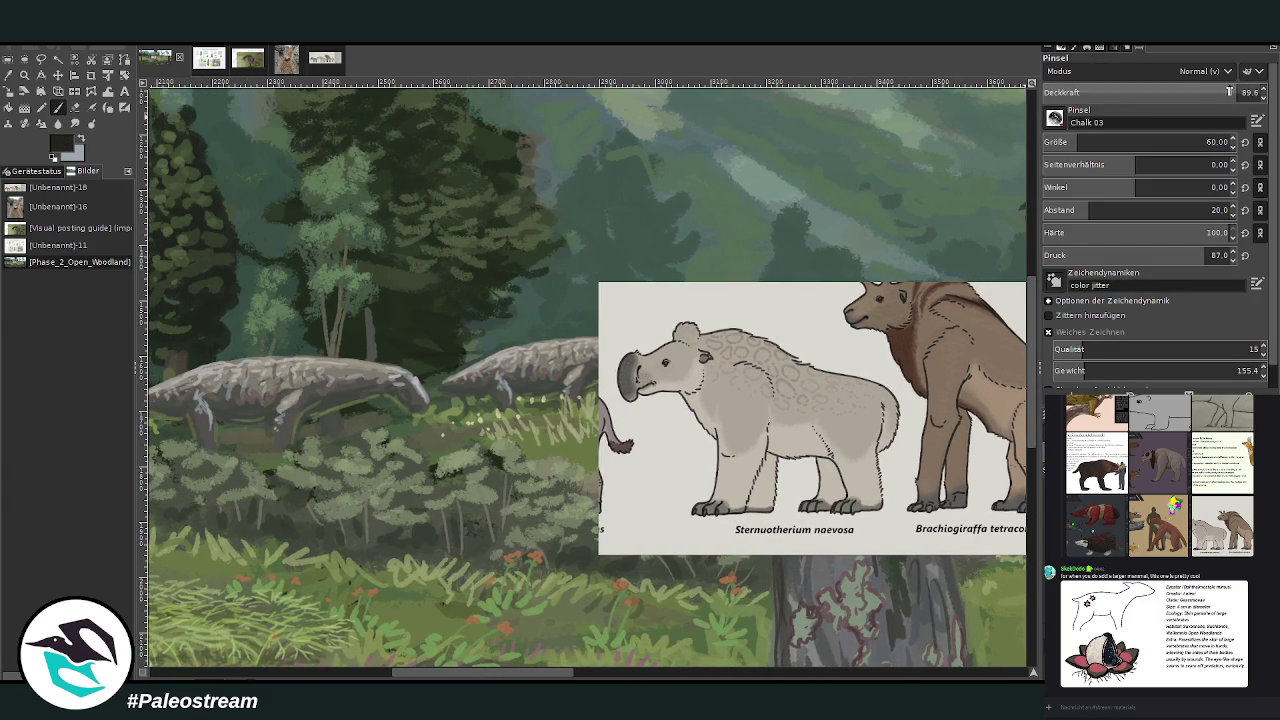
scroll(1150, 142, "down", 13)
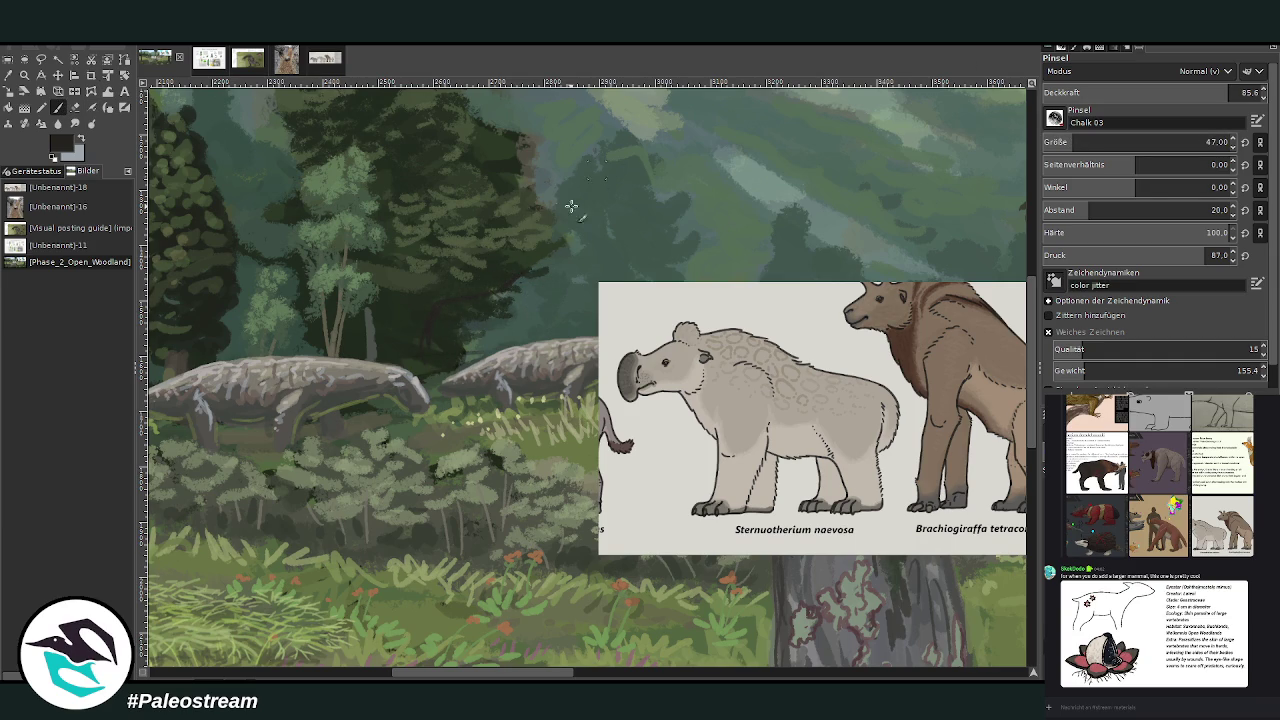
key("m")
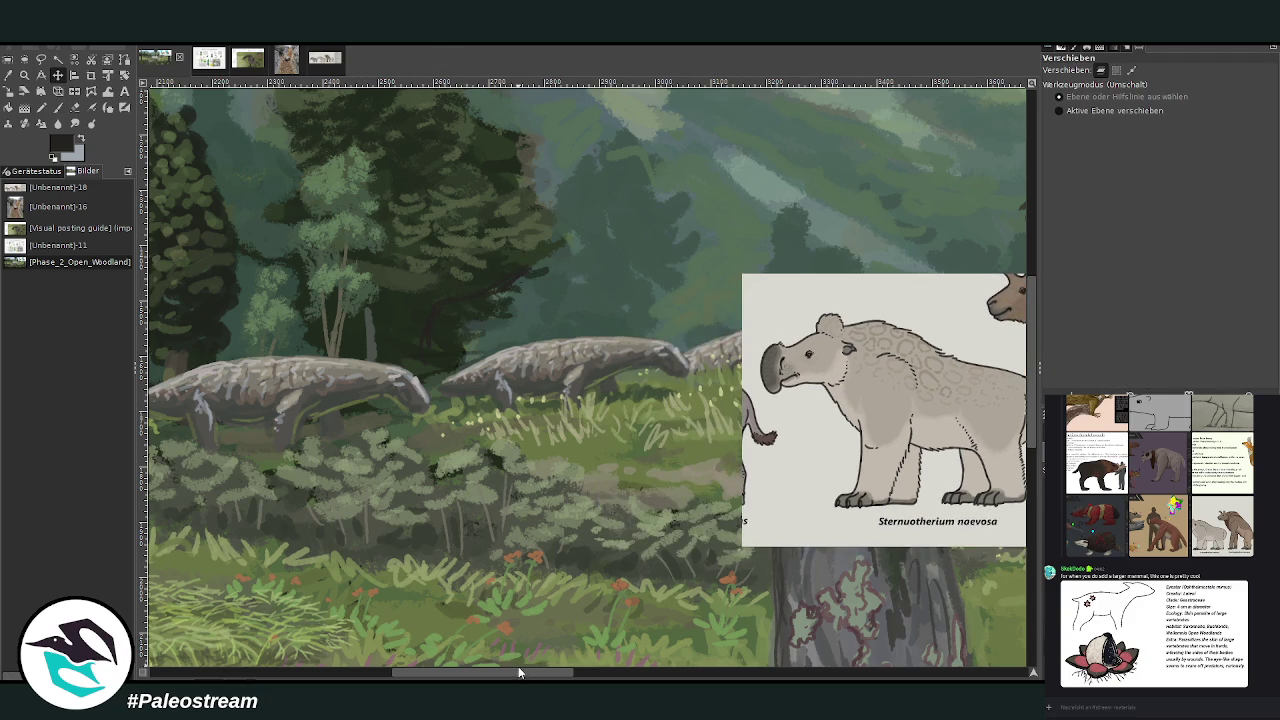
scroll(623, 244, "right", 3)
left_click(70, 110)
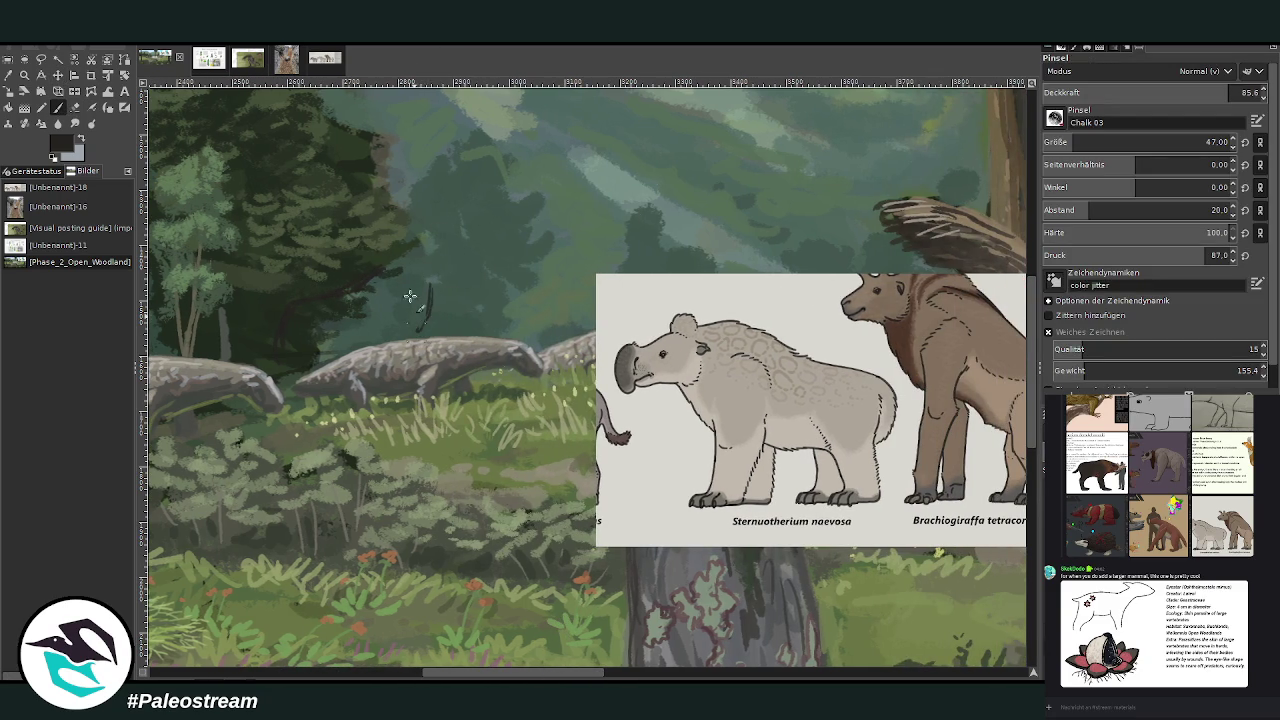
left_click_drag(425, 287, 415, 330)
Step: Sketch the mammal's second leg, a curved back line and further outline strokes among the trees
left_click_drag(386, 288, 391, 318)
mouse_move(392, 248)
left_mouse_down()
mouse_move(441, 231)
mouse_move(458, 206)
mouse_move(480, 216)
mouse_move(460, 234)
left_mouse_up()
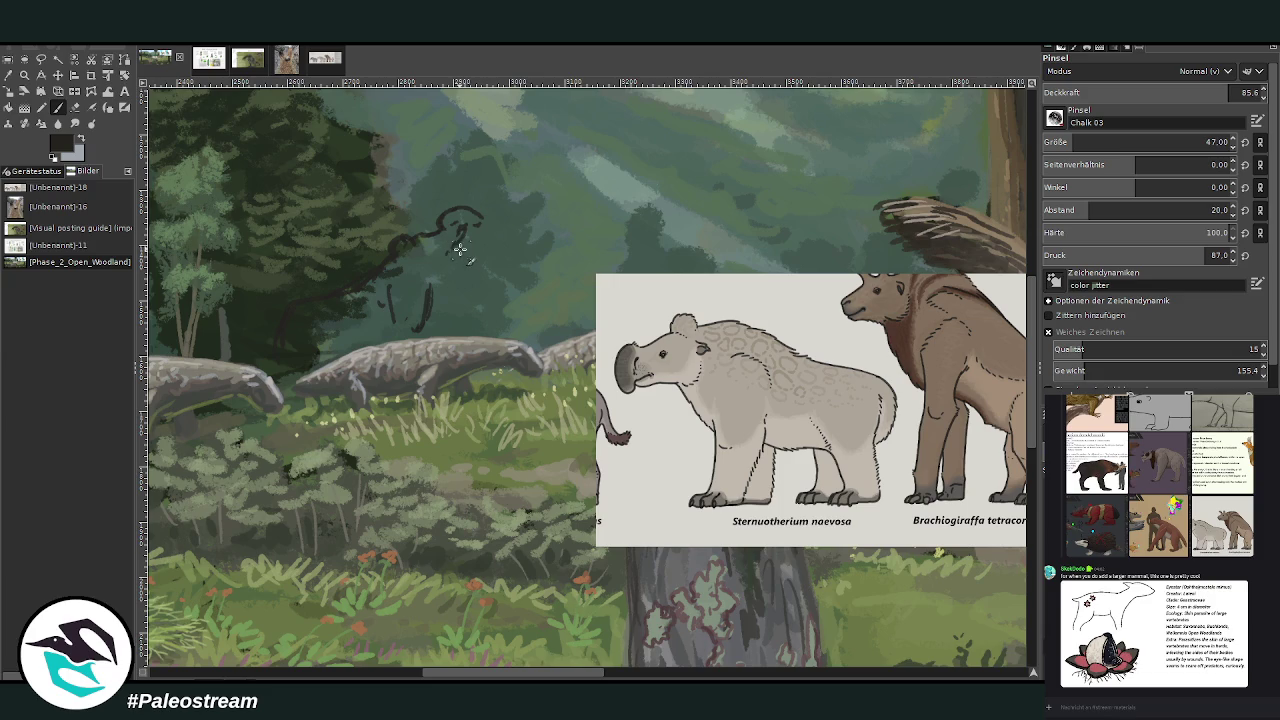
left_click_drag(446, 254, 457, 280)
mouse_move(456, 244)
left_mouse_down()
mouse_move(451, 282)
mouse_move(423, 306)
left_mouse_up()
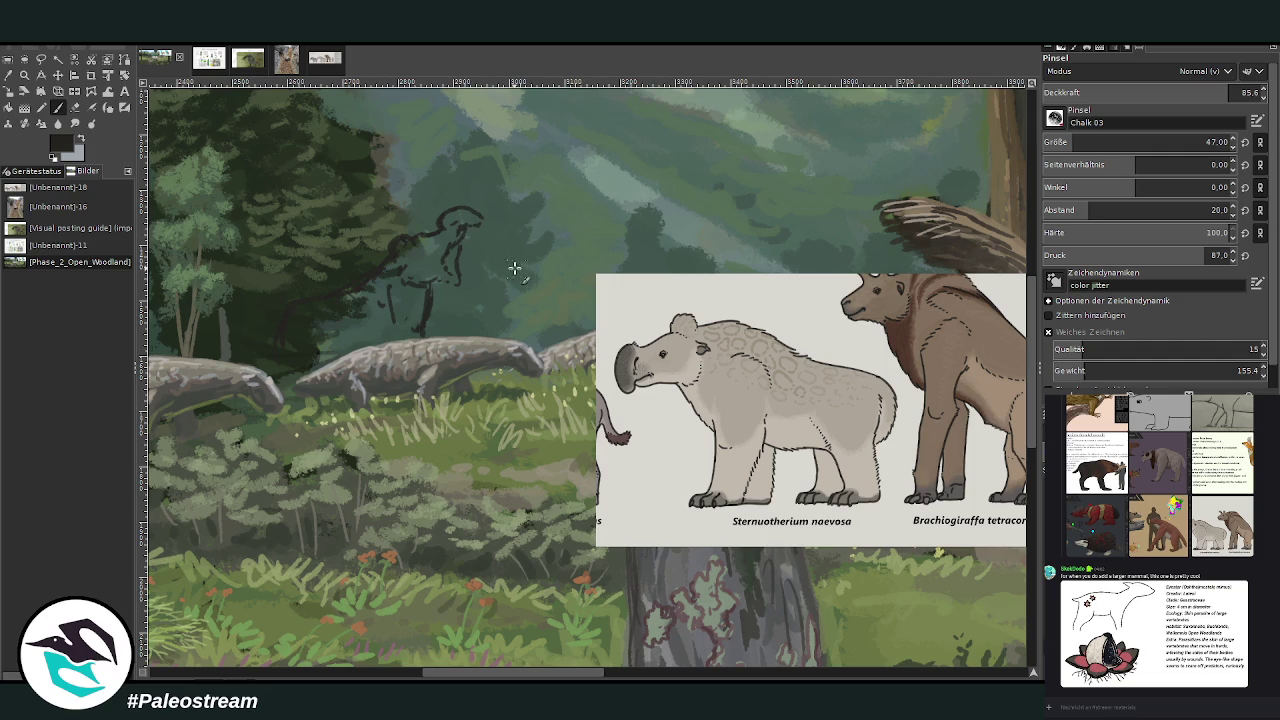
mouse_move(497, 280)
left_mouse_down()
mouse_move(546, 242)
mouse_move(582, 258)
mouse_move(556, 267)
left_mouse_up()
scroll(453, 677, "left", 1)
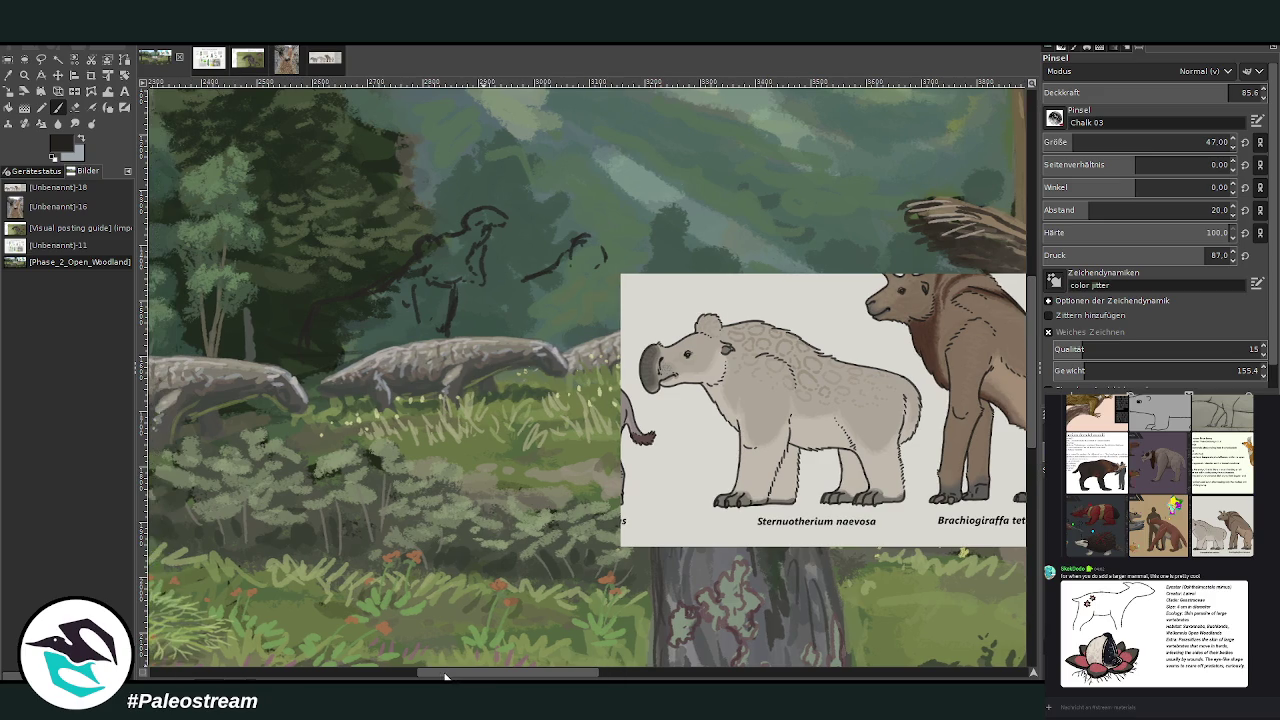
Step: Touch up the first mammal's head and redraw its leg strokes
left_click_drag(606, 240, 604, 261)
left_click_drag(429, 286, 430, 309)
left_click_drag(380, 306, 428, 340)
Step: Sketch the second mammal's head, curved body line and legs, erasing and undoing stray strokes
left_click_drag(583, 282, 578, 296)
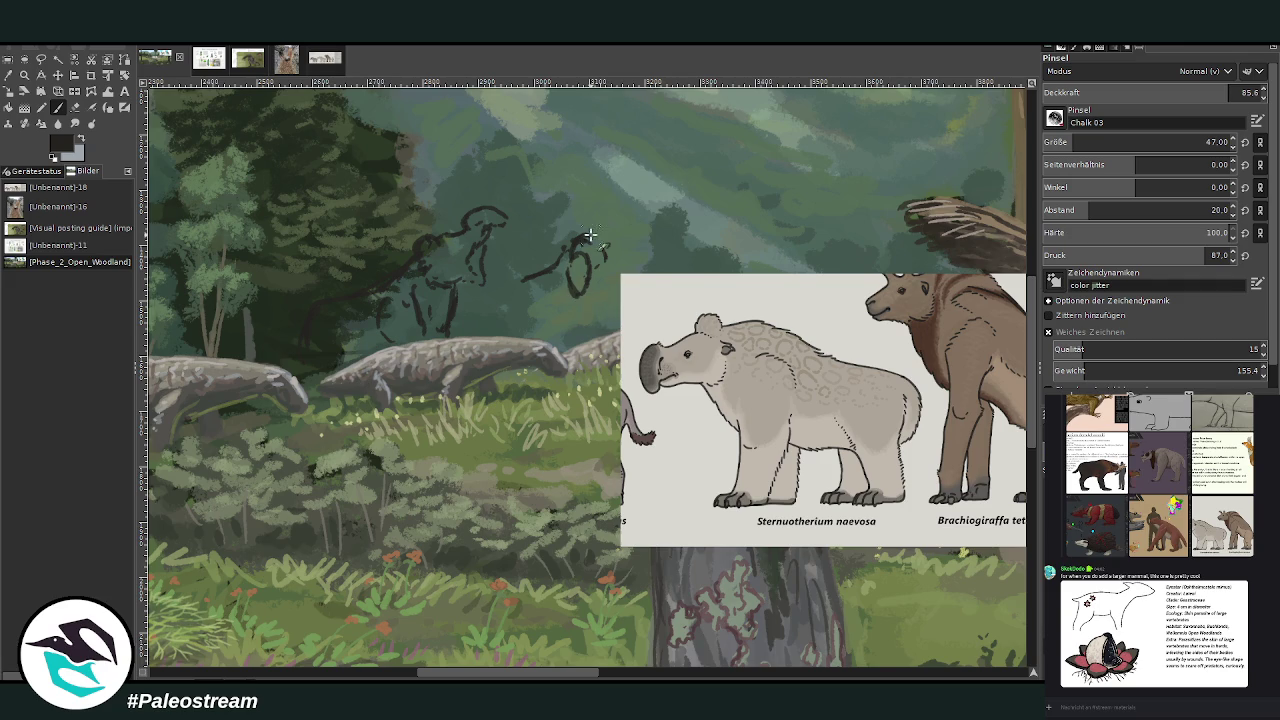
mouse_move(569, 236)
left_mouse_down()
mouse_move(598, 242)
mouse_move(606, 278)
left_mouse_up()
left_click_drag(1032, 408, 1040, 360)
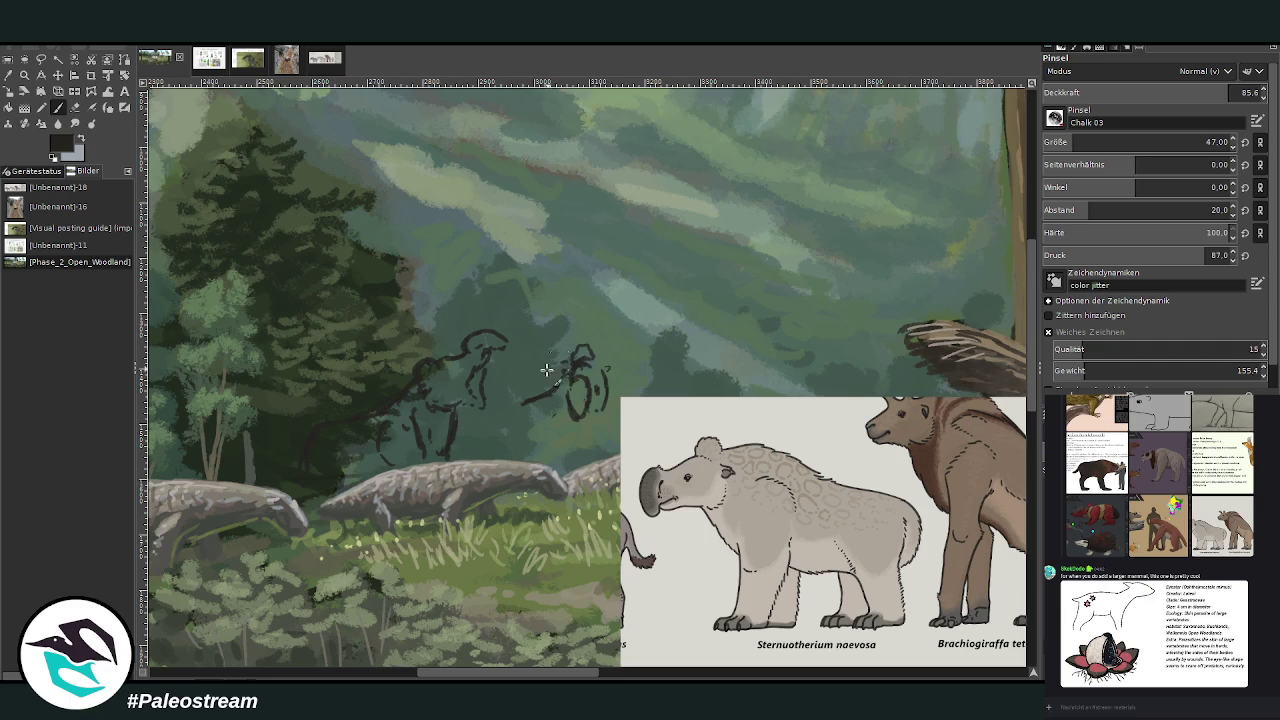
mouse_move(556, 360)
left_mouse_down()
mouse_move(525, 410)
mouse_move(560, 388)
mouse_move(540, 405)
mouse_move(541, 376)
mouse_move(494, 440)
left_mouse_up()
key("shift+e")
key("p")
left_click_drag(598, 396, 608, 432)
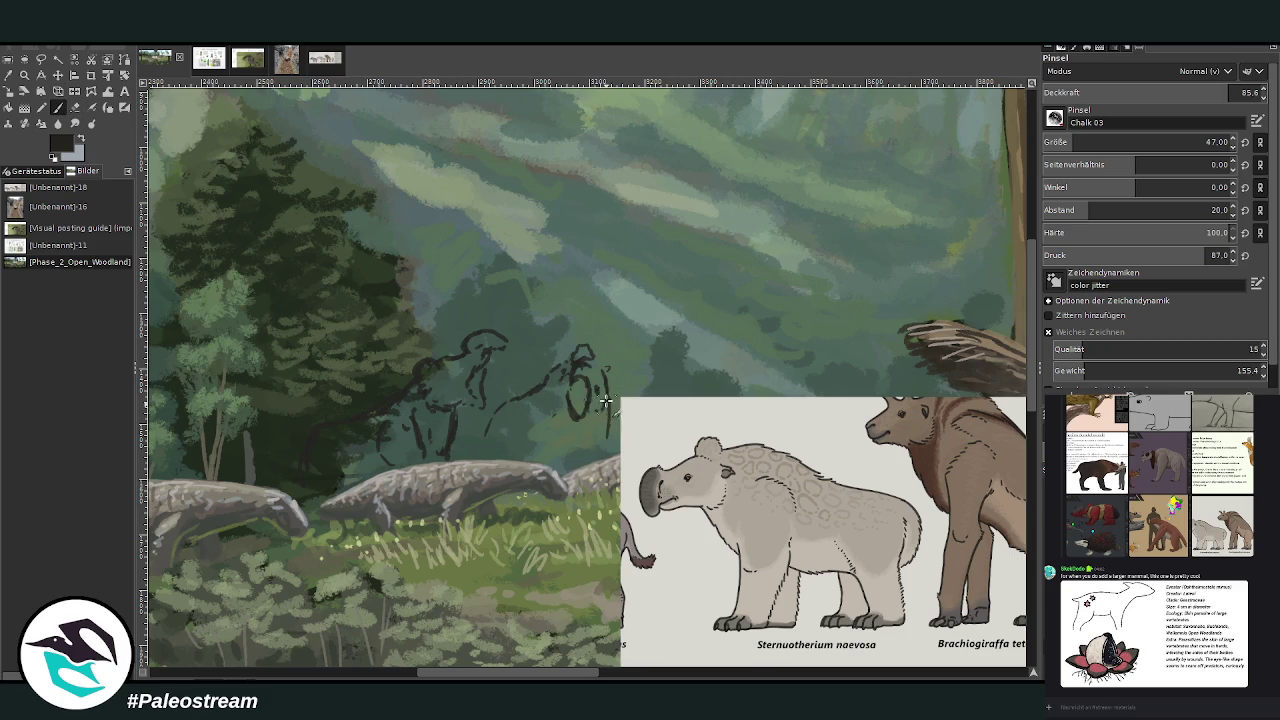
left_click_drag(483, 429, 479, 456)
mouse_move(545, 412)
left_mouse_down()
mouse_move(527, 450)
mouse_move(532, 418)
mouse_move(574, 460)
left_mouse_up()
key("ctrl+z")
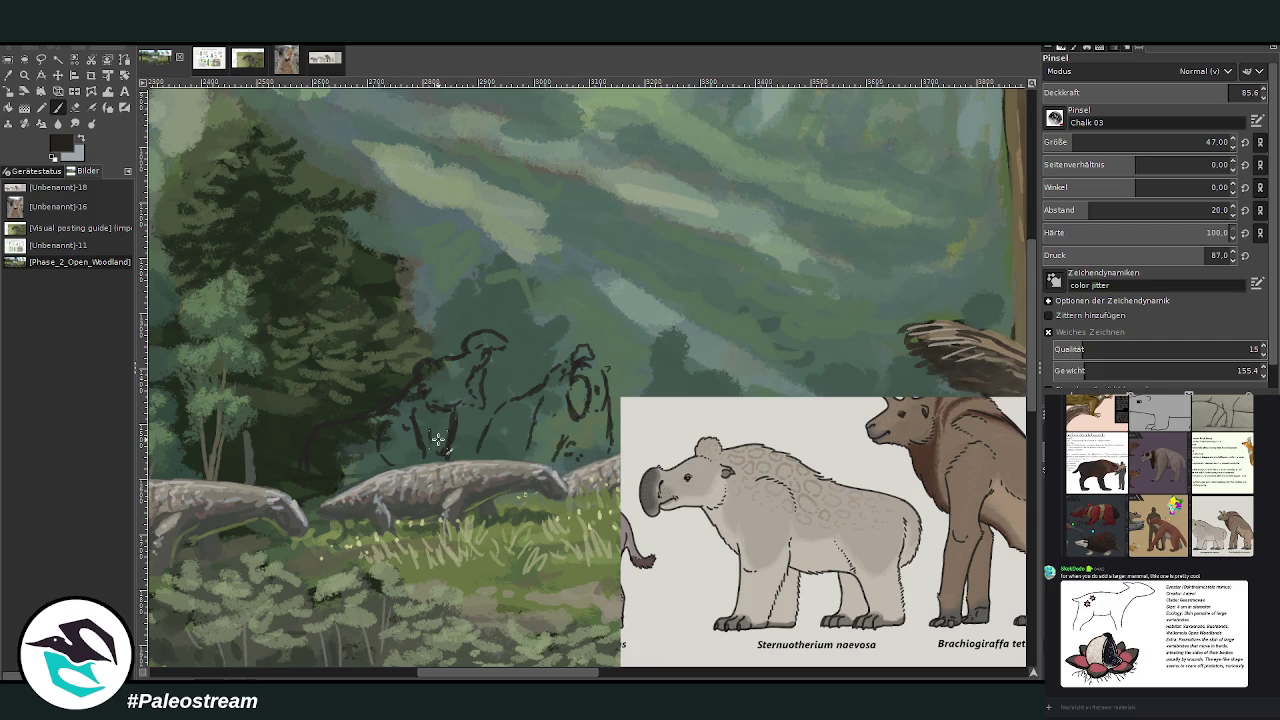
scroll(437, 440, "down", 2)
scroll(437, 440, "down", 1)
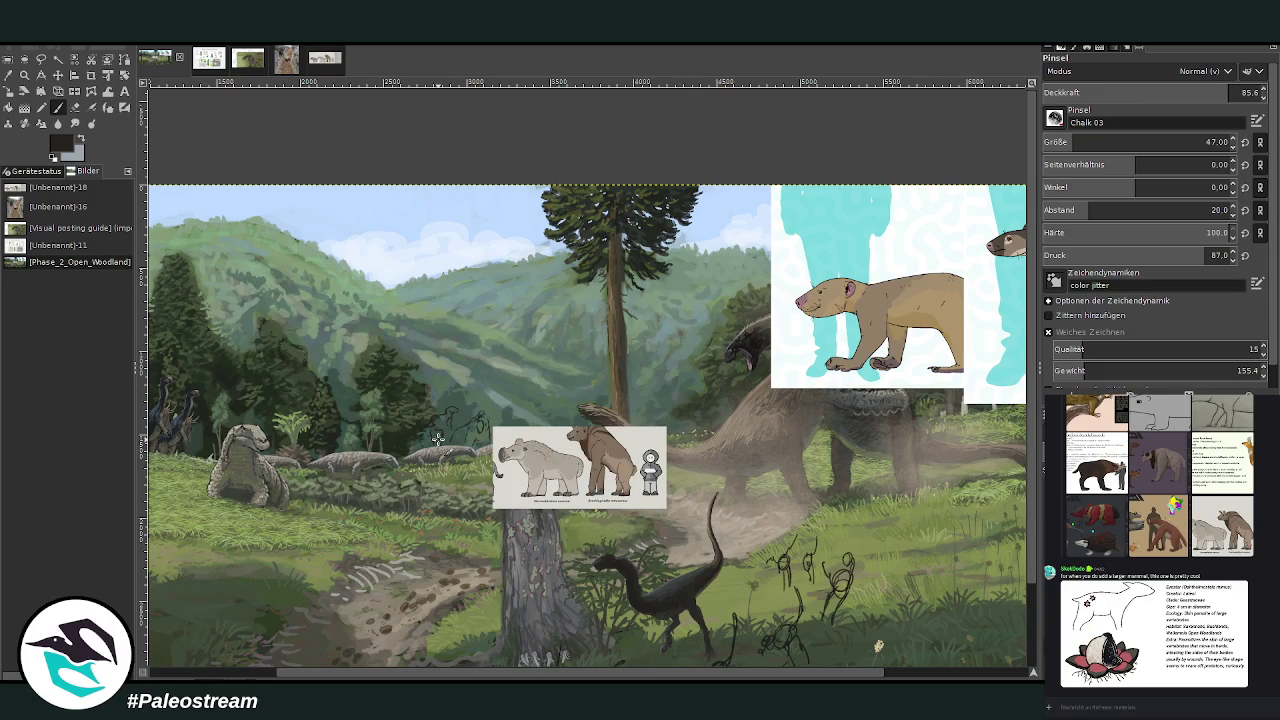
Step: Sample the reference creature's beige and block in bodies under both sketched mammals
left_click(24, 75)
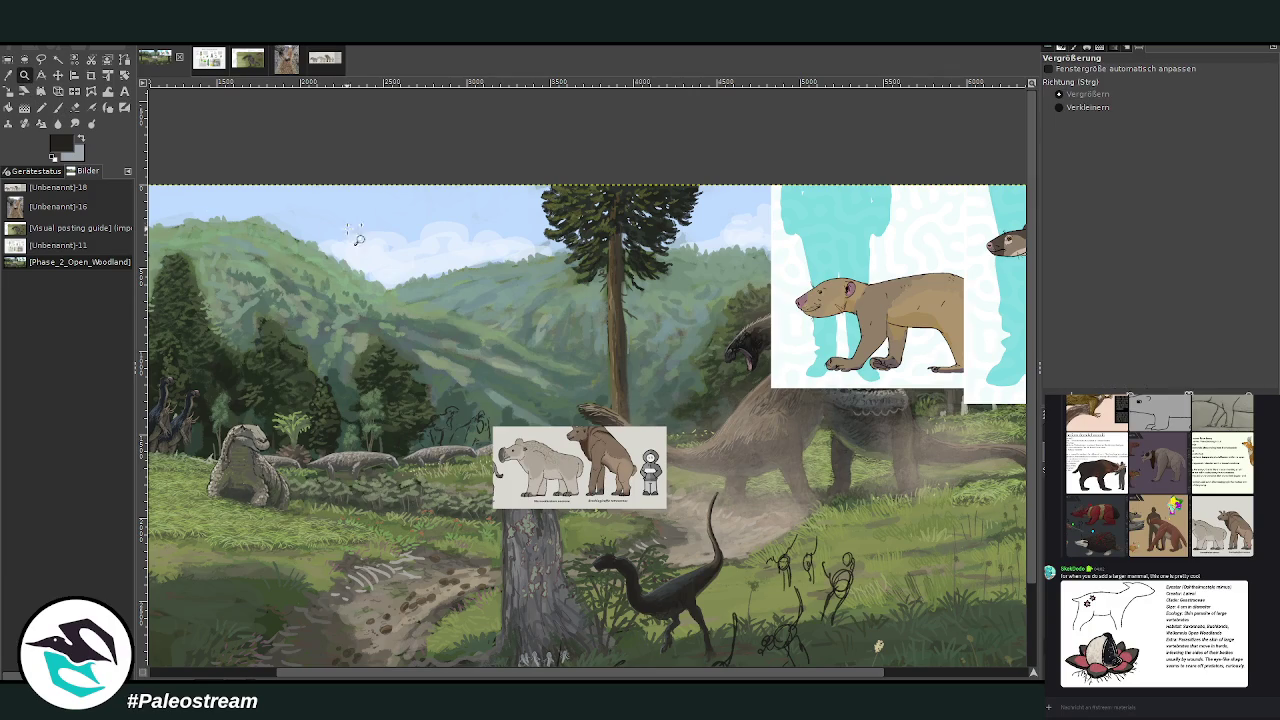
left_click_drag(414, 554, 616, 350)
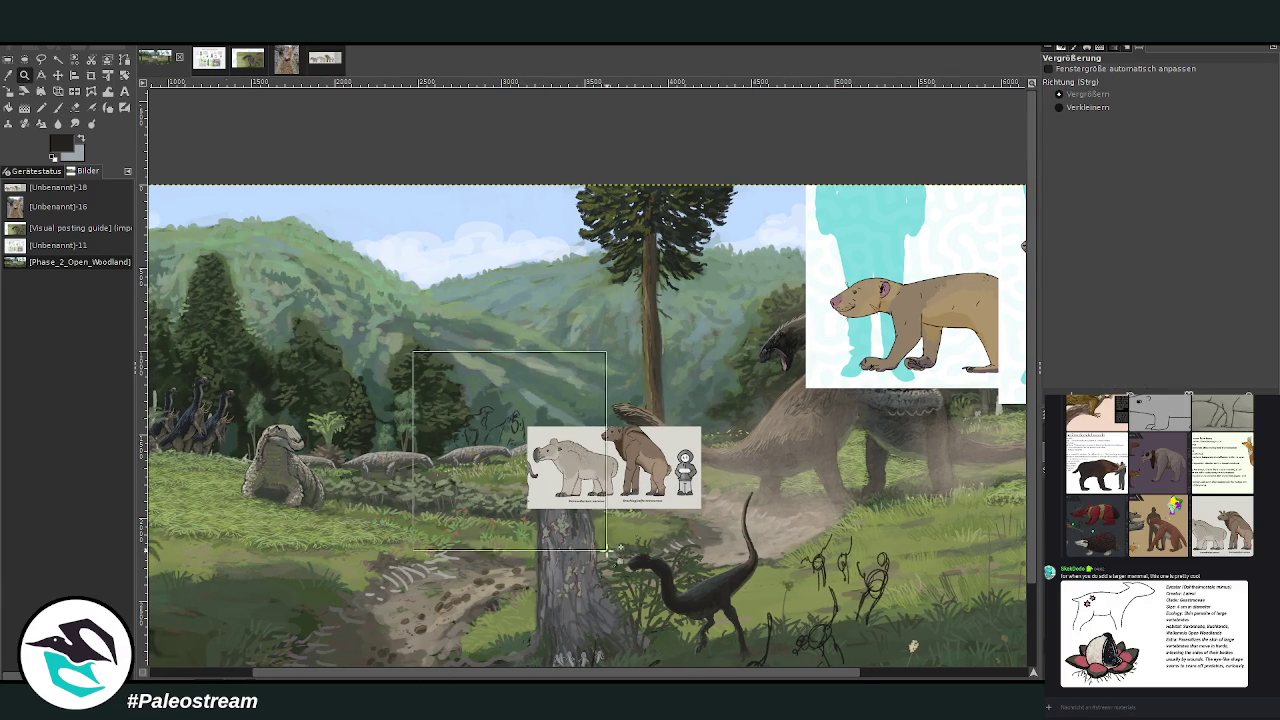
left_click_drag(285, 182, 800, 600)
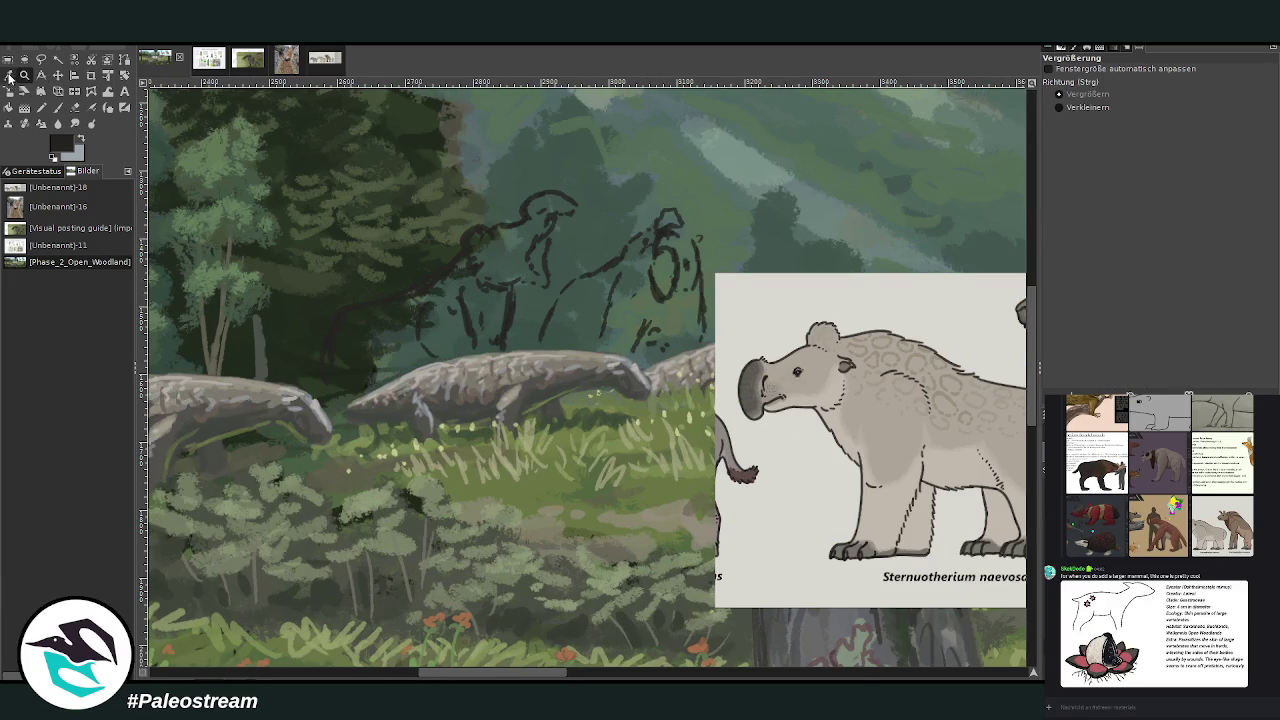
left_click(9, 76)
left_click(58, 107)
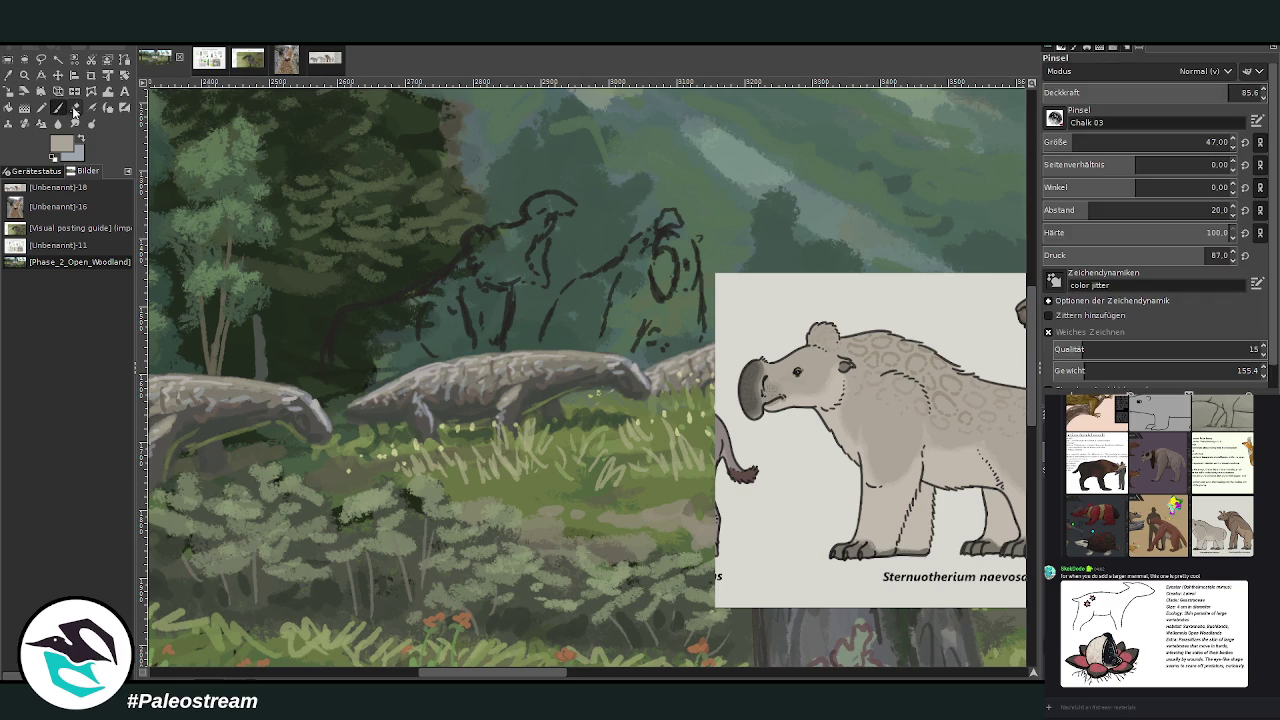
mouse_move(420, 322)
left_mouse_down()
mouse_move(365, 345)
mouse_move(472, 305)
left_mouse_up()
left_click_drag(598, 285, 562, 335)
mouse_move(642, 290)
left_mouse_down()
mouse_move(624, 318)
mouse_move(672, 335)
mouse_move(606, 312)
mouse_move(570, 315)
mouse_move(548, 336)
left_mouse_up()
mouse_move(397, 310)
left_mouse_down()
mouse_move(374, 346)
mouse_move(336, 360)
mouse_move(379, 341)
left_mouse_up()
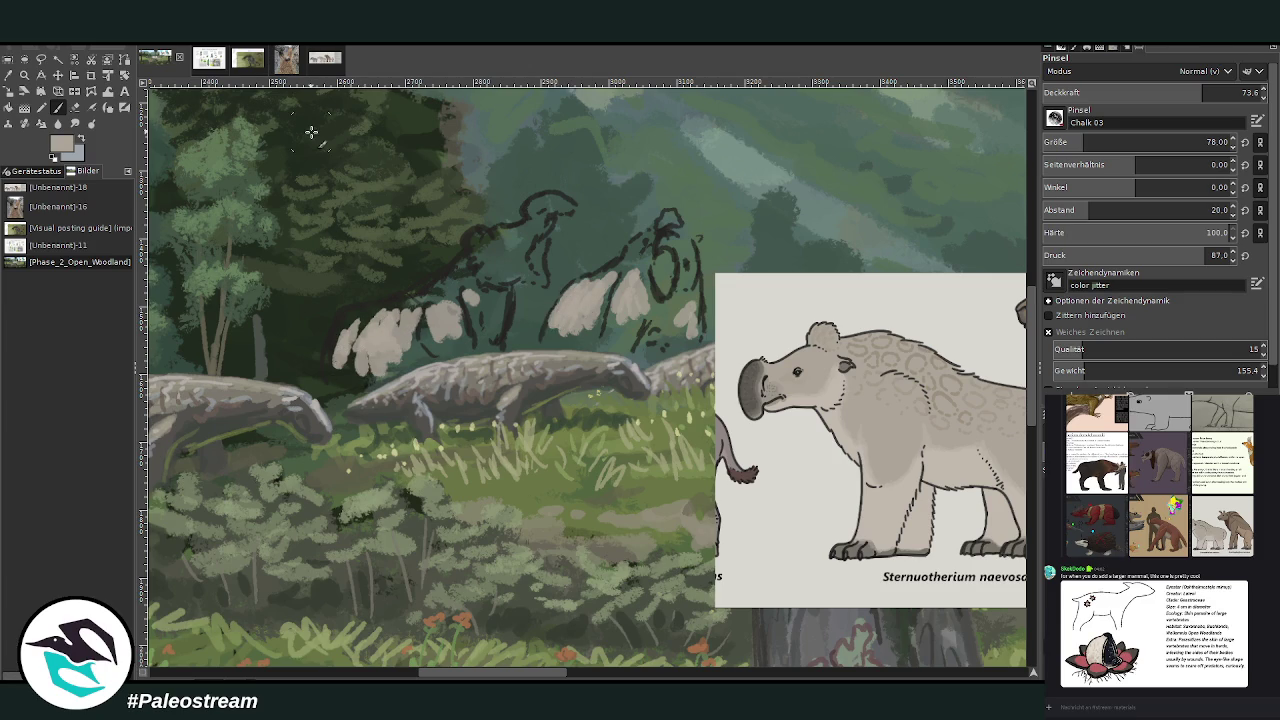
Step: Layer a greyer tone over the body blobs and add dark outline strokes around the right mammal
left_click(1003, 372, "ctrl")
mouse_move(400, 337)
left_mouse_down()
mouse_move(368, 375)
mouse_move(494, 301)
left_mouse_up()
mouse_move(612, 302)
left_mouse_down()
mouse_move(604, 348)
mouse_move(580, 334)
mouse_move(620, 339)
mouse_move(632, 308)
mouse_move(682, 305)
mouse_move(700, 318)
mouse_move(676, 352)
left_mouse_up()
left_click_drag(648, 268, 618, 338)
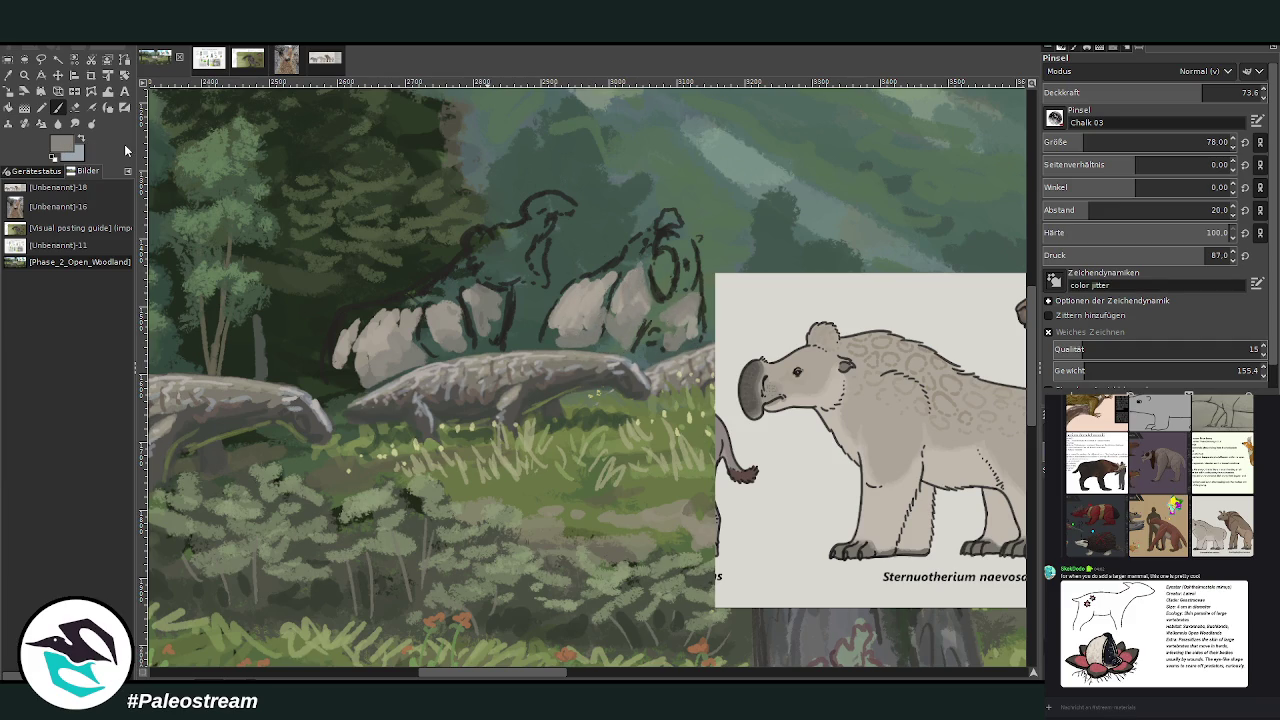
key("x")
mouse_move(477, 304)
left_mouse_down()
mouse_move(484, 345)
mouse_move(505, 355)
mouse_move(505, 295)
mouse_move(488, 333)
mouse_move(425, 340)
mouse_move(470, 345)
mouse_move(460, 295)
left_mouse_up()
Step: Frame the Sternuotherium reference's head with an adjusted rectangular selection, then open a new blank image
left_click(8, 59)
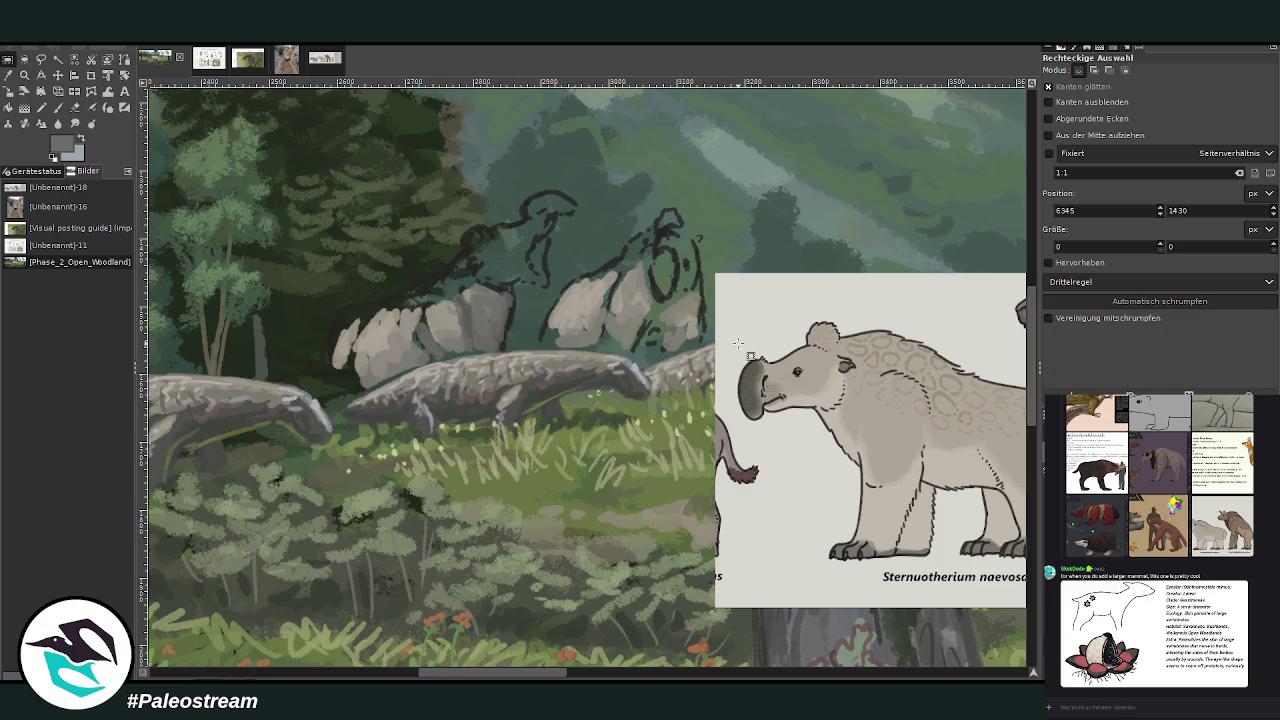
left_click_drag(737, 307, 857, 451)
left_click_drag(737, 380, 724, 380)
left_click_drag(840, 455, 876, 436)
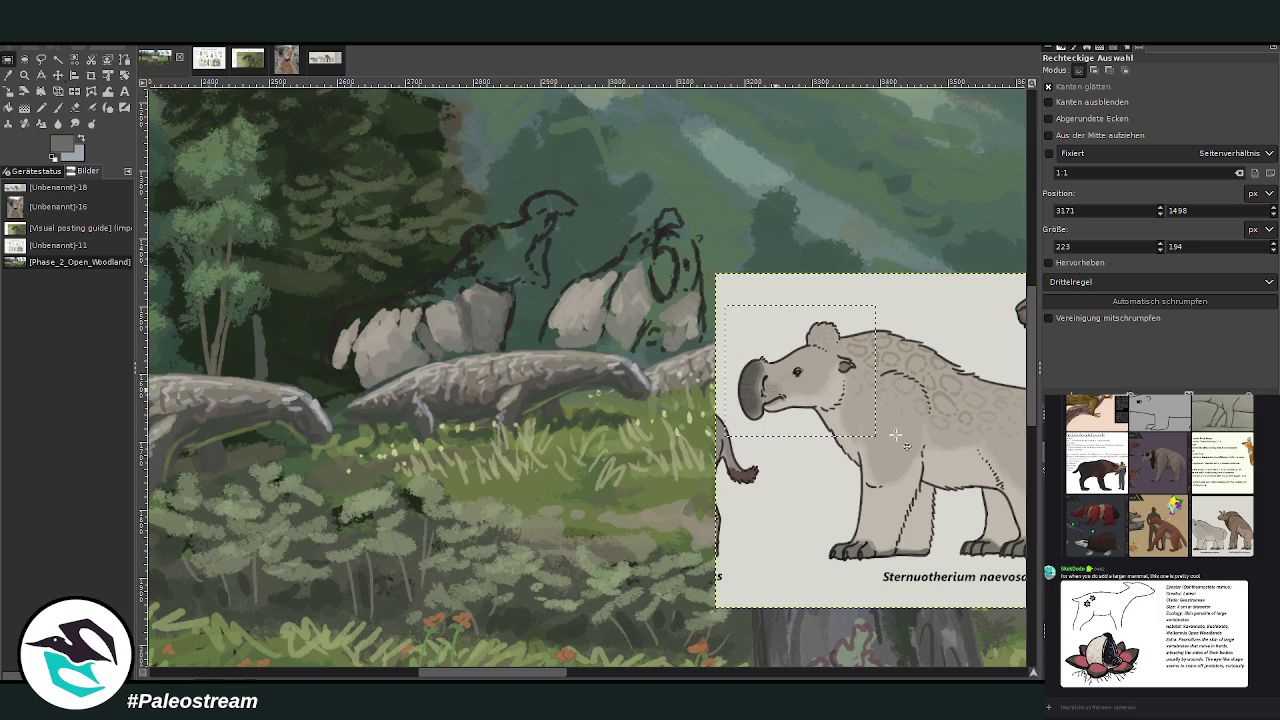
key("m")
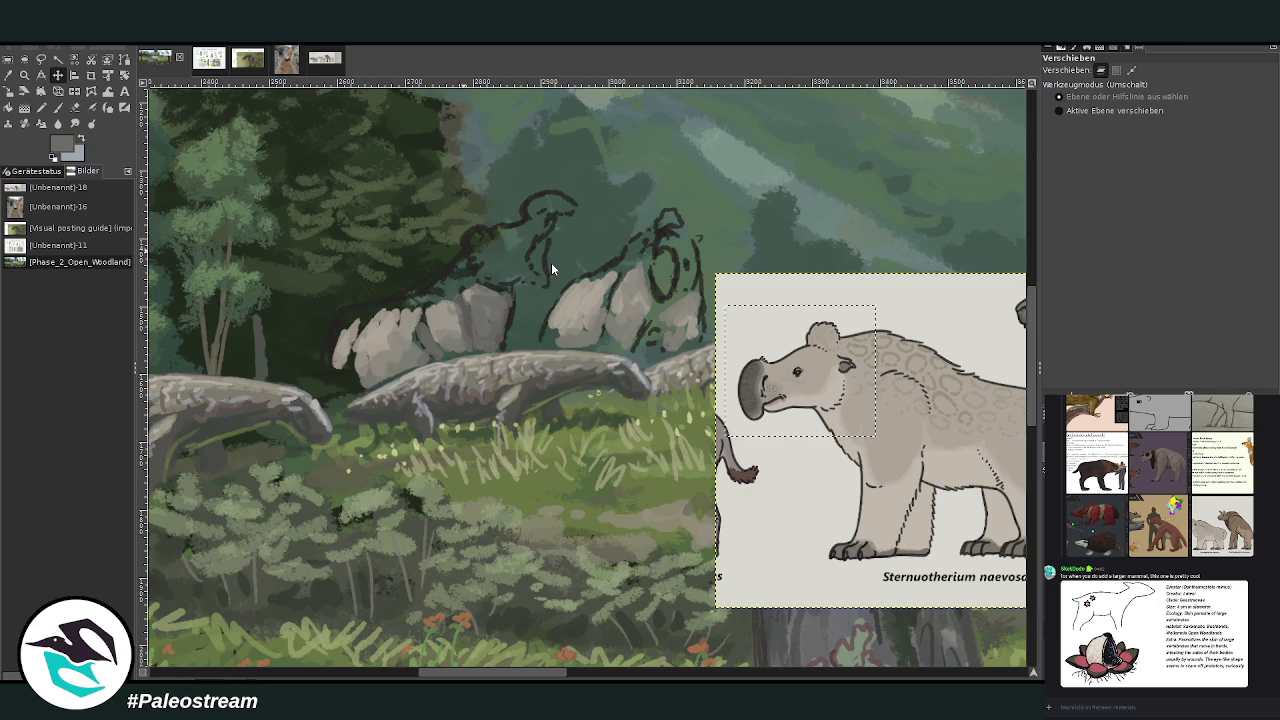
key("ctrl+shift+v")
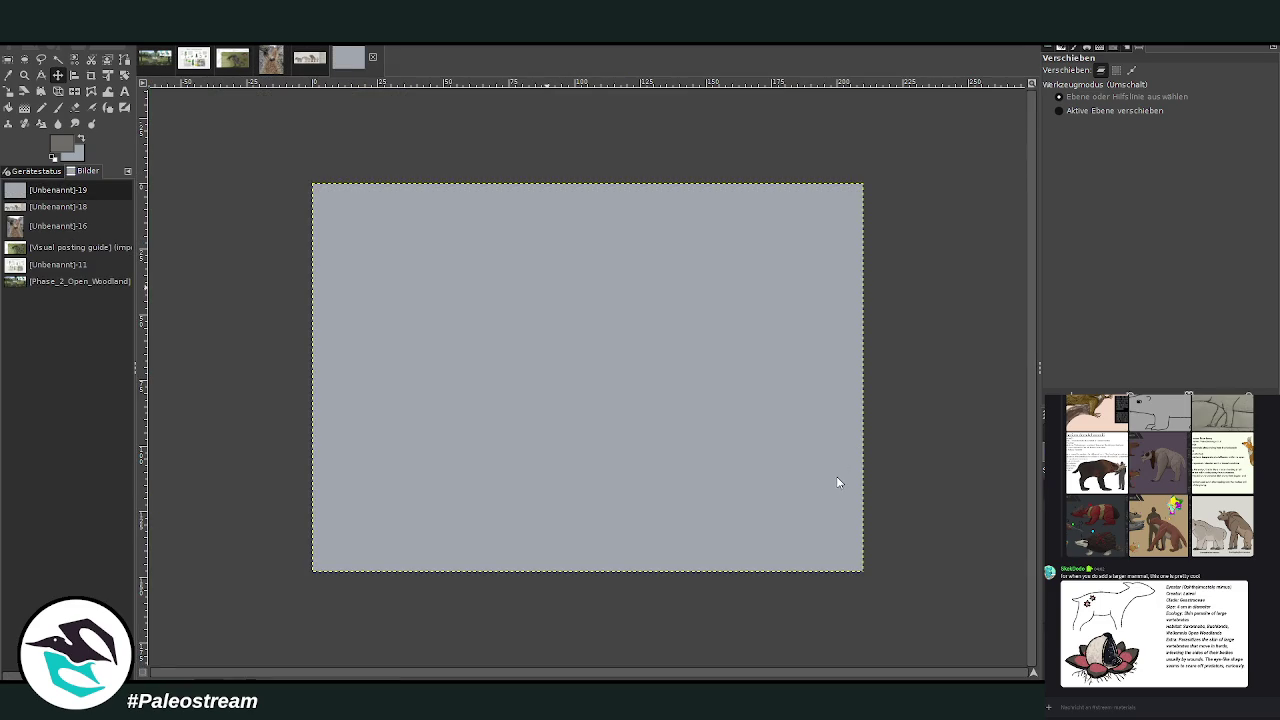
Step: Paste the copied head into Unbenannt-19 and scale it up to fill most of the canvas
key("ctrl+v")
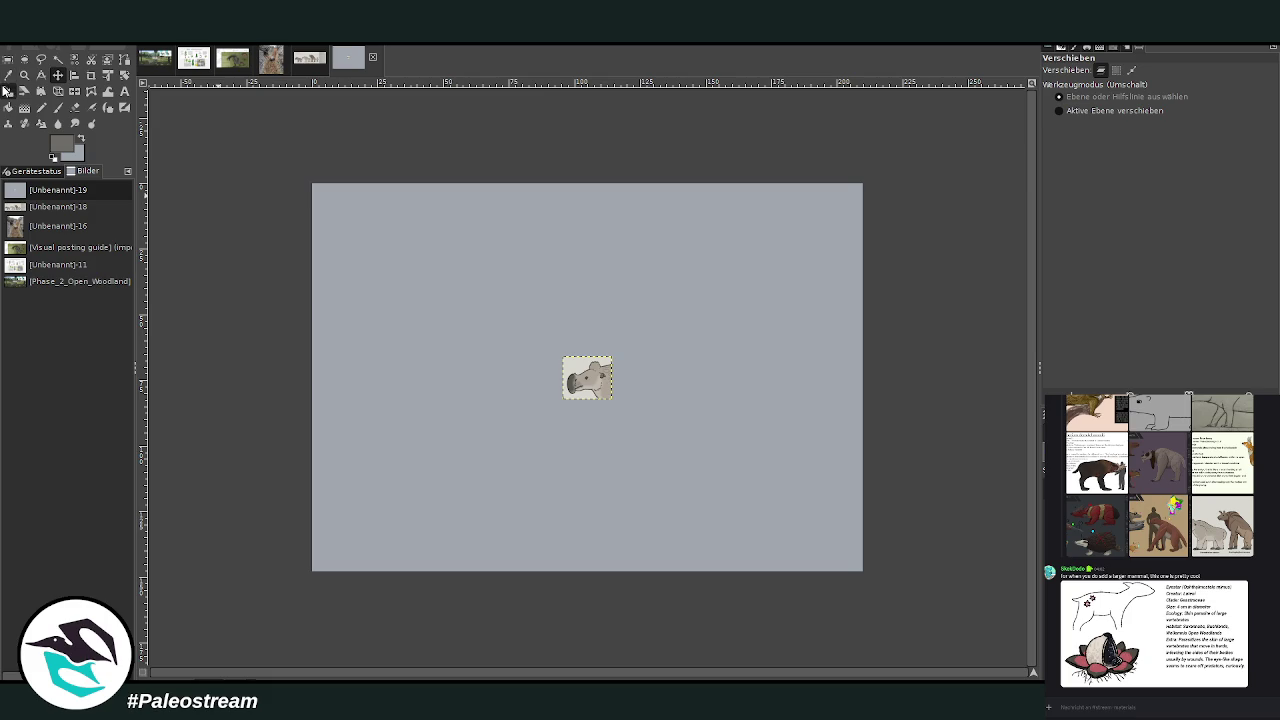
left_click(8, 91)
left_click(598, 393)
mouse_move(598, 393)
left_mouse_down()
mouse_move(600, 352)
mouse_move(560, 379)
mouse_move(589, 370)
left_mouse_up()
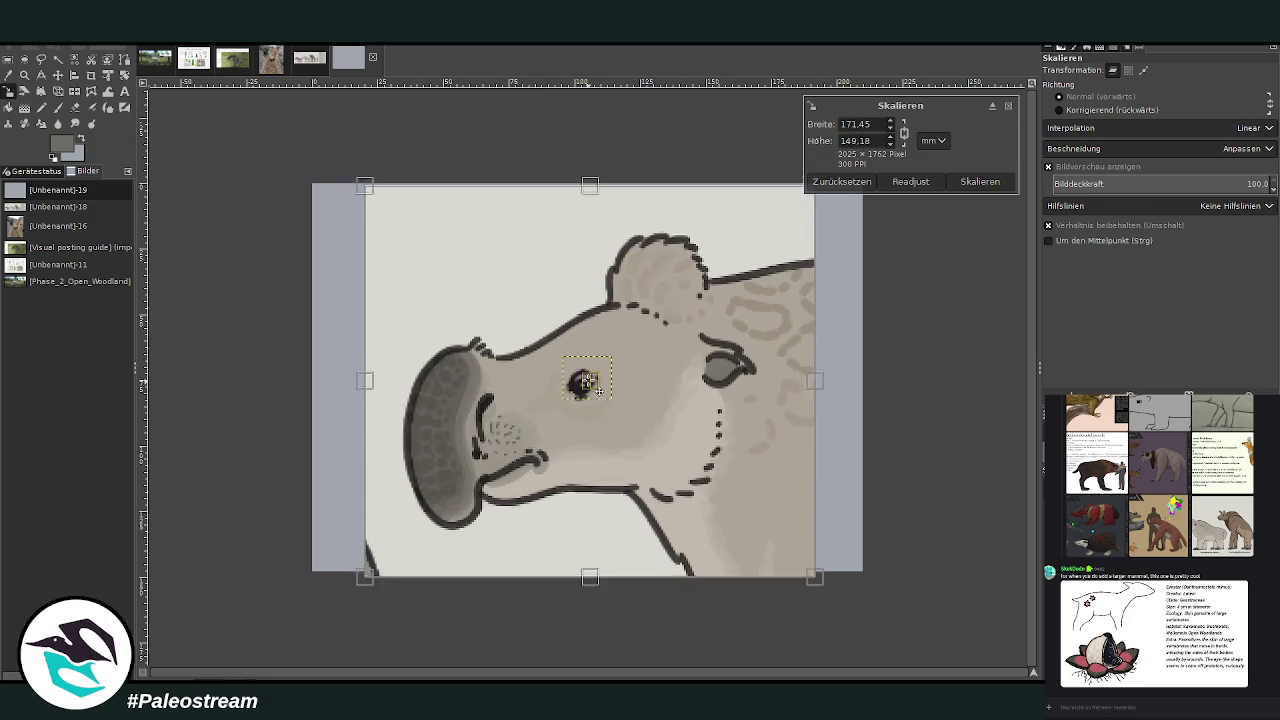
left_click(980, 182)
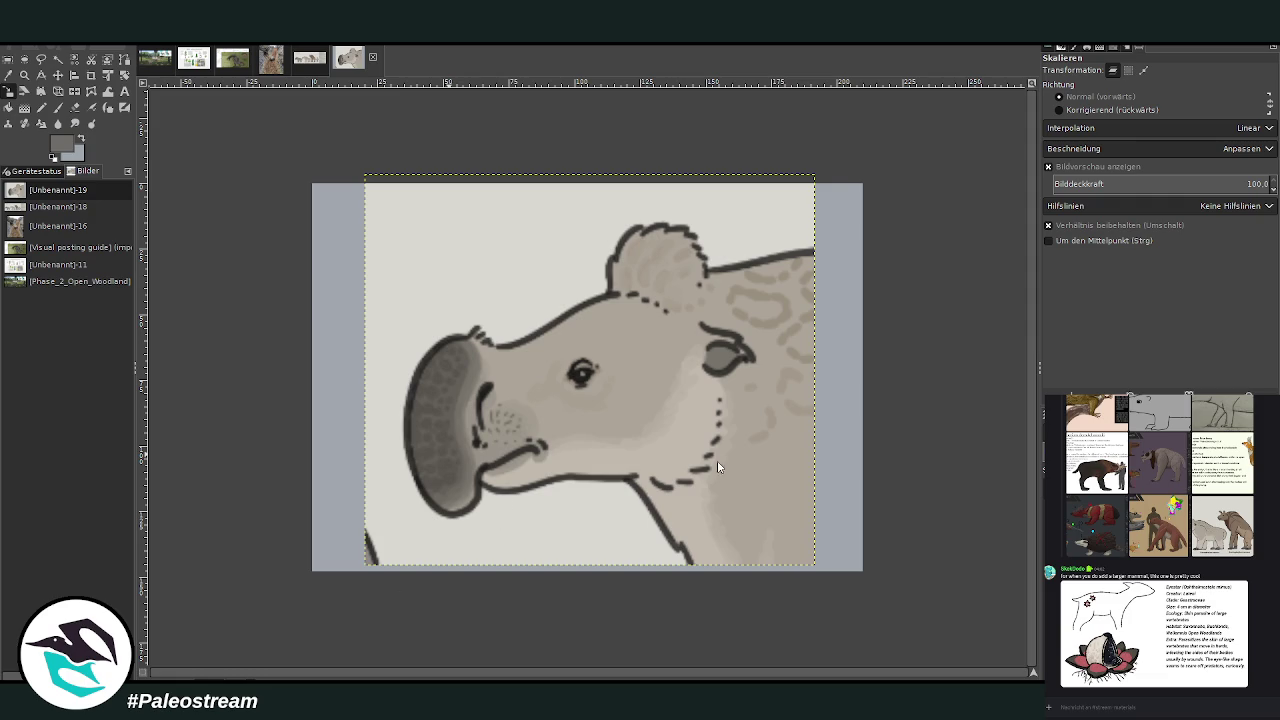
Step: Paste the cream skull reference, scale it down to 710×491 px and place it top-left
key("ctrl+v")
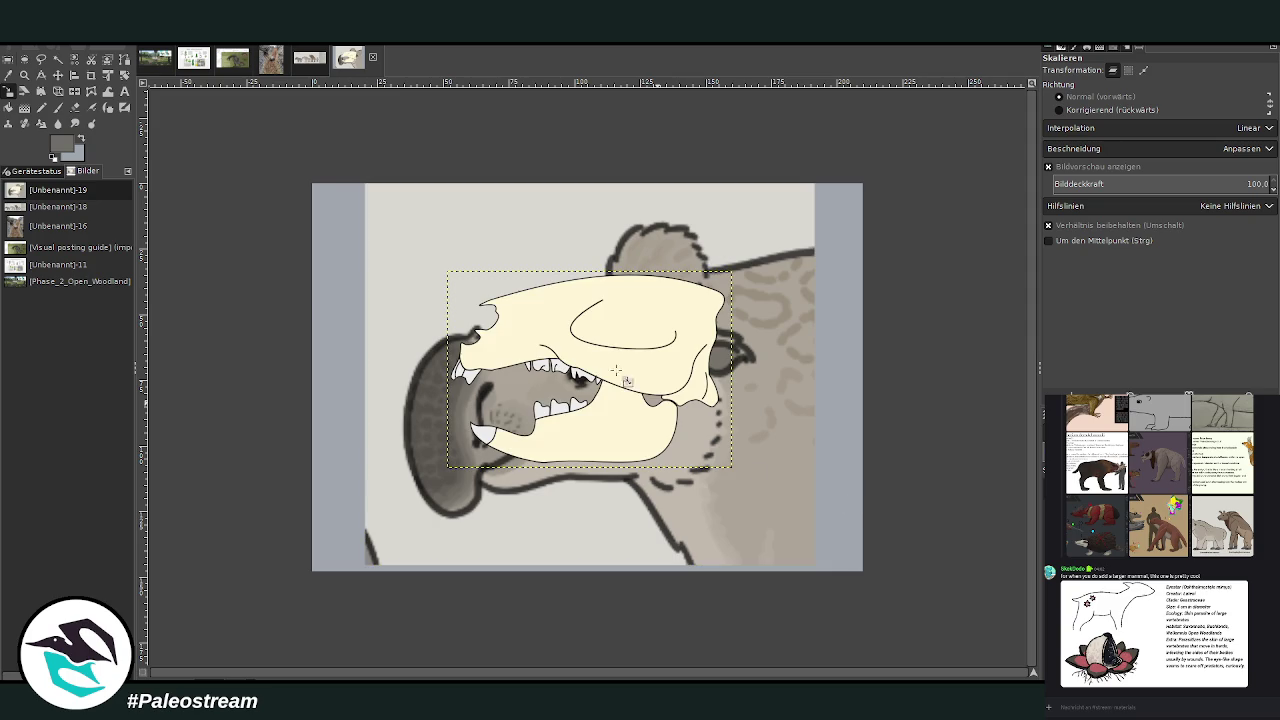
left_click_drag(737, 475, 615, 387)
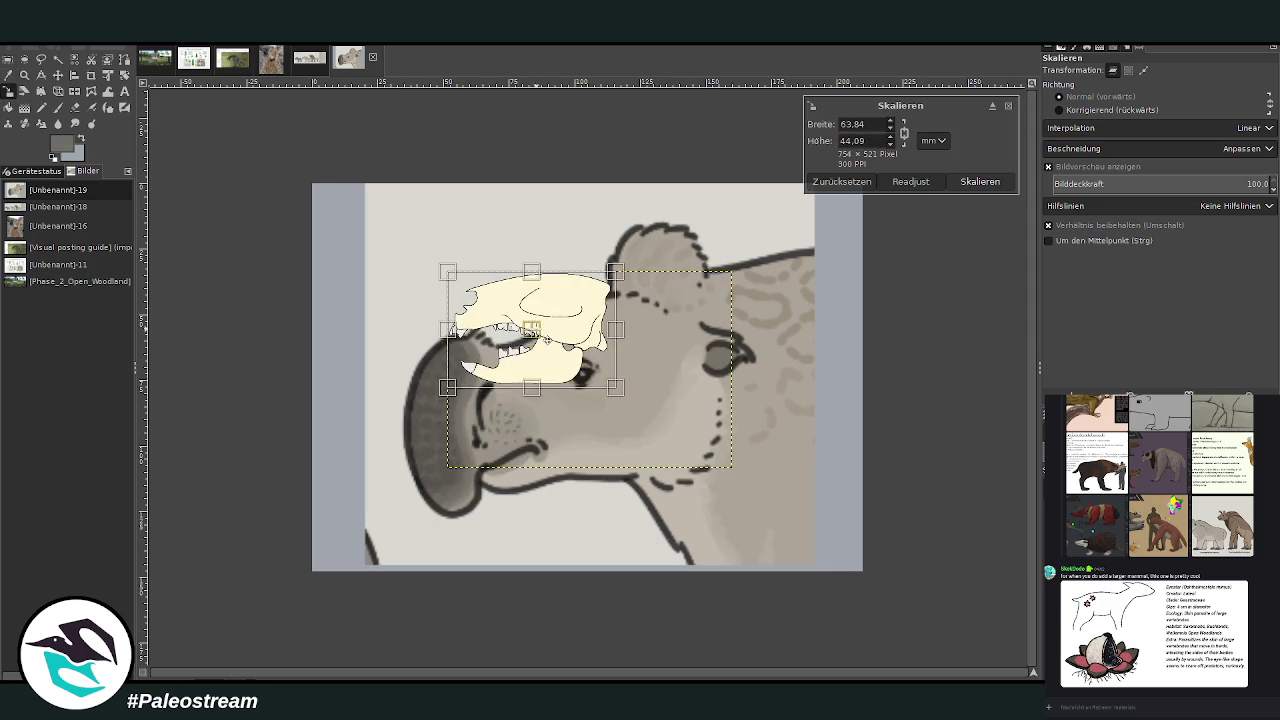
left_click_drag(546, 340, 440, 268)
left_click_drag(528, 337, 501, 305)
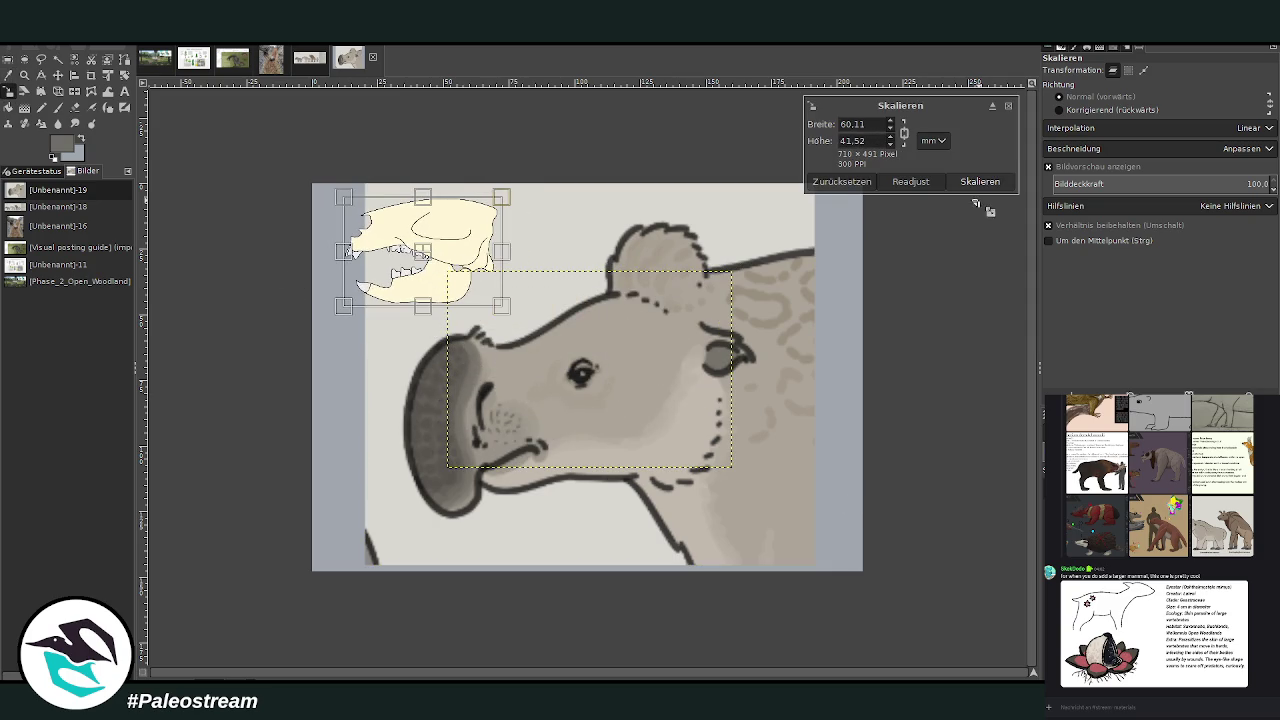
left_click(978, 182)
Step: Zoom in on the head, anchor the skull and fade the head drawing layer
left_click(23, 76)
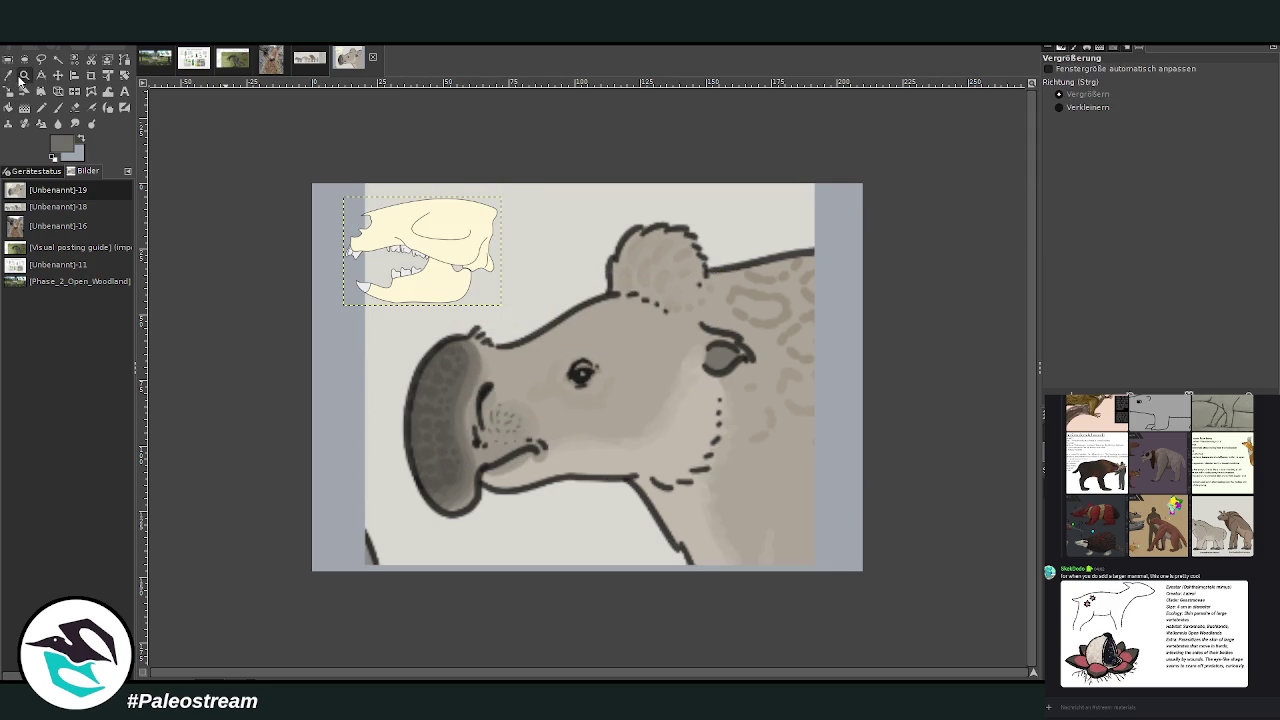
left_click_drag(294, 163, 880, 611)
key("ctrl+h")
key("Page_Up")
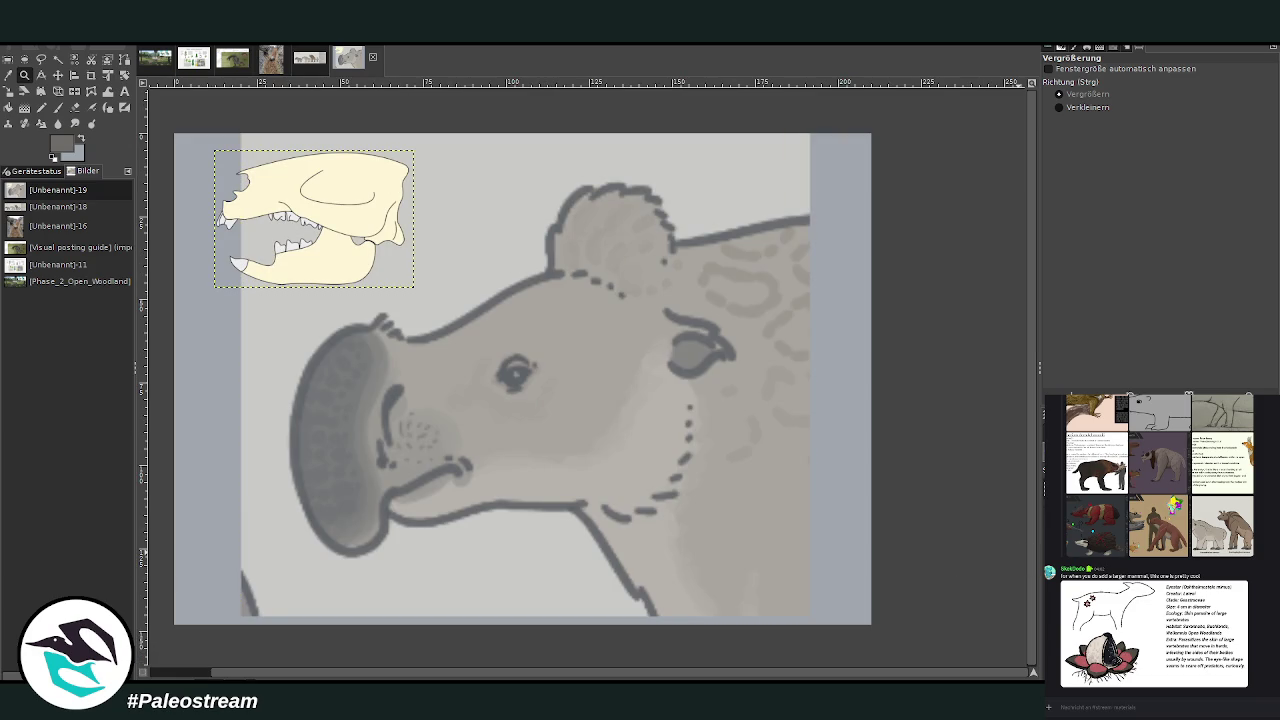
key("Page_Down")
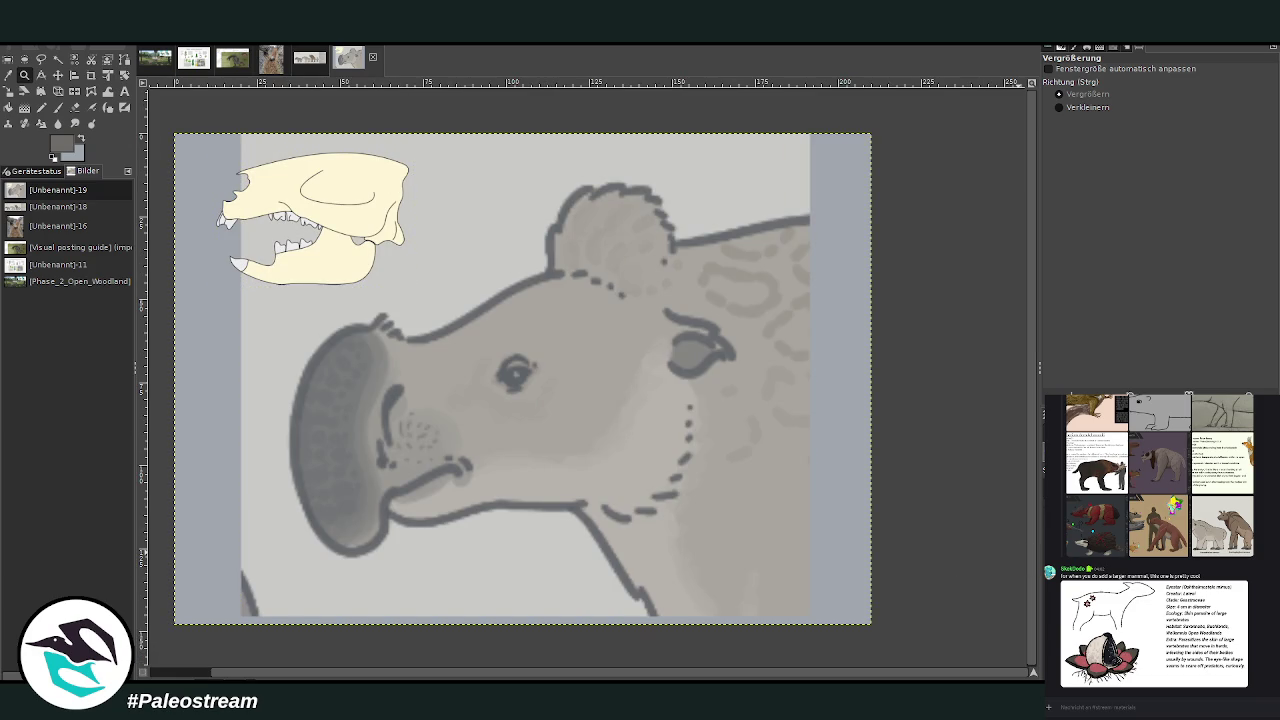
left_click(57, 107)
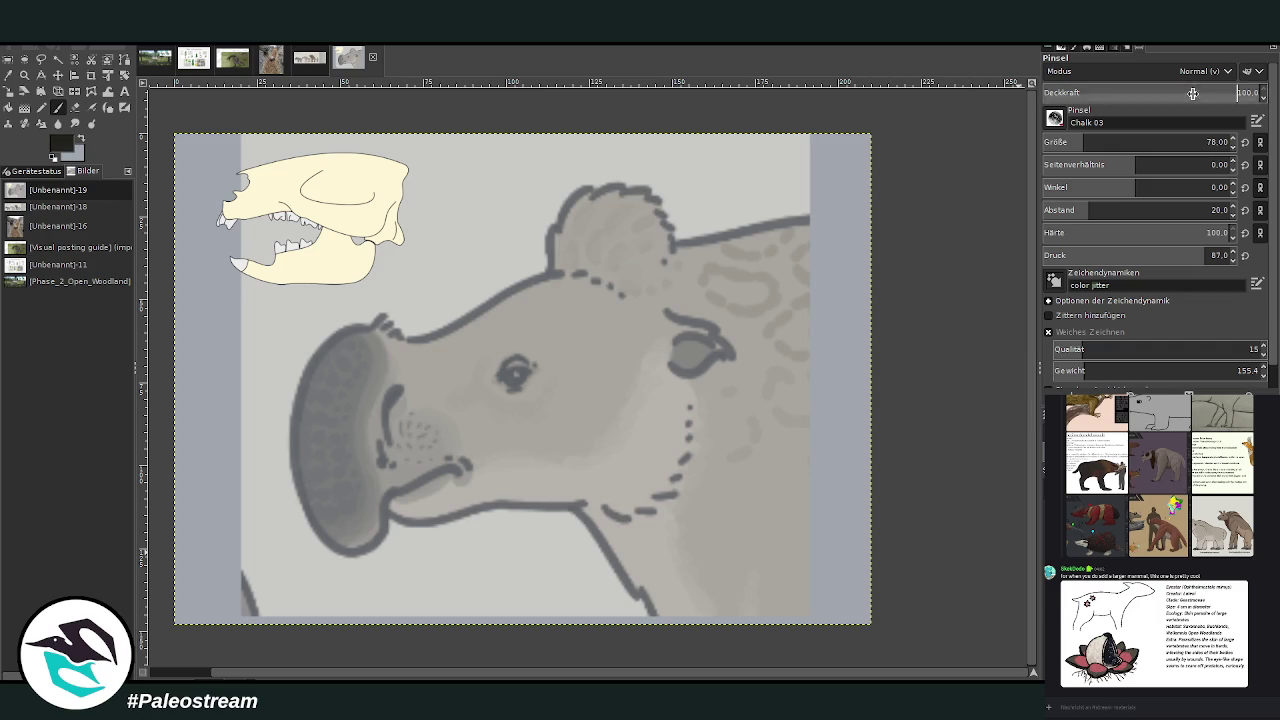
Step: Size the black Chalk brush and draw the lower skull line under the eye
key("r")
left_click(56, 108)
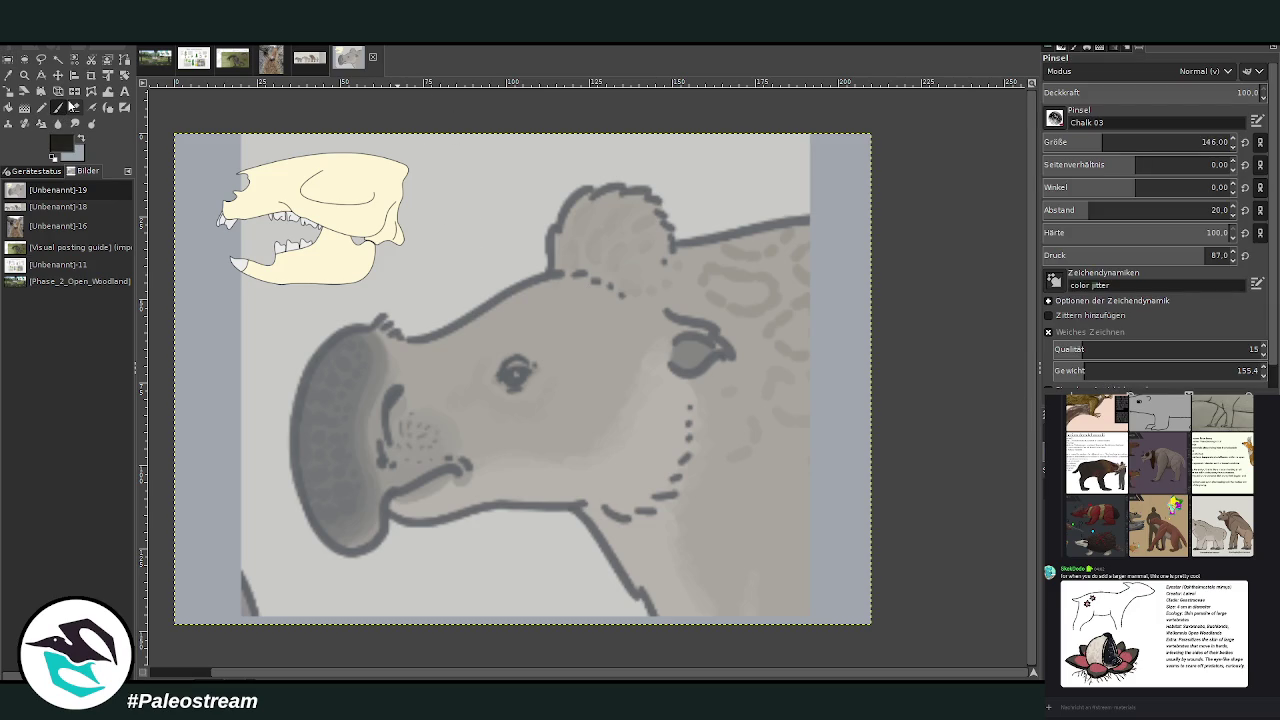
key("bracketleft")
key("bracketleft")
key("bracketleft")
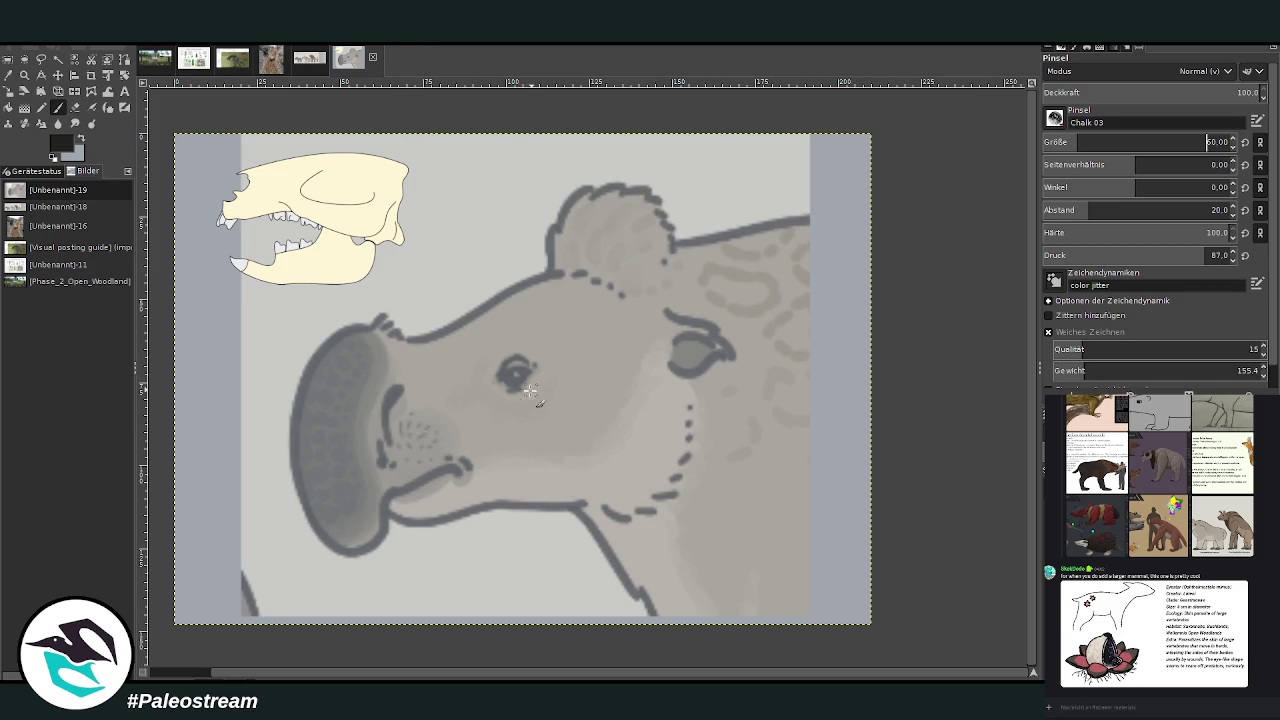
mouse_move(492, 397)
left_mouse_down()
mouse_move(600, 355)
mouse_move(682, 352)
mouse_move(590, 397)
mouse_move(692, 382)
left_mouse_up()
key("bracketright")
key("bracketright")
key("bracketright")
key("bracketleft")
key("bracketleft")
key("bracketleft")
left_click_drag(562, 407, 457, 388)
Step: Trace the upper snout line and a stroke beside the mouth outline
mouse_move(458, 336)
left_mouse_down()
mouse_move(437, 344)
mouse_move(470, 330)
mouse_move(400, 350)
mouse_move(416, 368)
mouse_move(390, 348)
mouse_move(432, 398)
mouse_move(398, 434)
mouse_move(392, 474)
mouse_move(420, 452)
left_mouse_up()
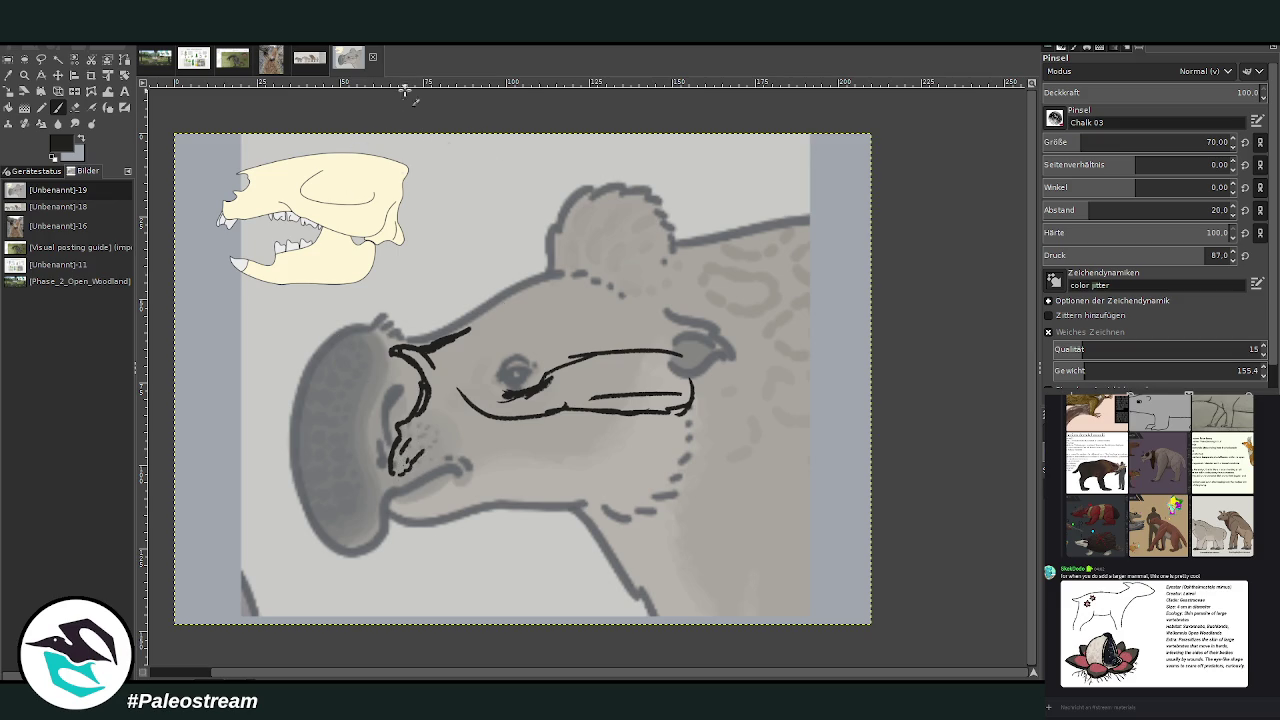
left_click_drag(469, 331, 517, 301)
left_click_drag(433, 397, 447, 414)
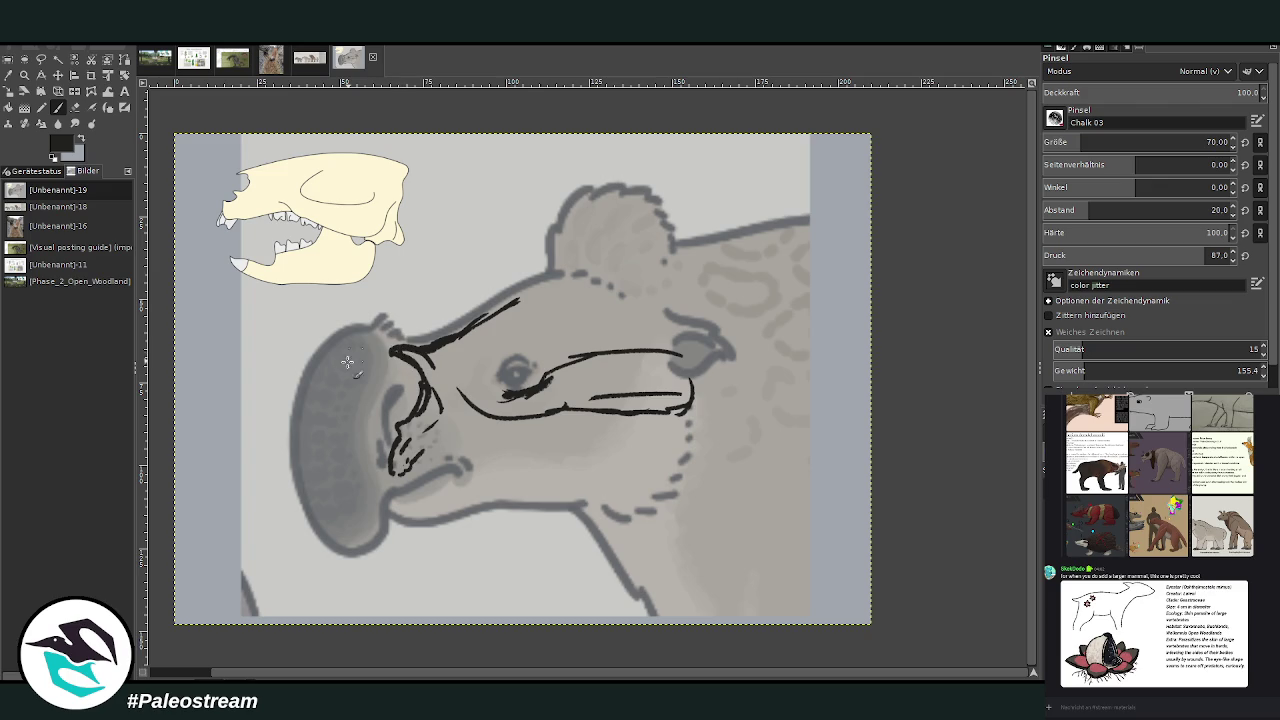
mouse_move(422, 350)
left_mouse_down()
mouse_move(456, 340)
mouse_move(452, 322)
mouse_move(458, 364)
mouse_move(516, 300)
left_mouse_up()
Step: Erase and redraw the snout line, continuing the outline over the top of the head
left_click(74, 108)
key("p")
mouse_move(424, 347)
left_mouse_down()
mouse_move(452, 346)
mouse_move(565, 270)
mouse_move(596, 276)
left_mouse_up()
left_click_drag(490, 312, 468, 349)
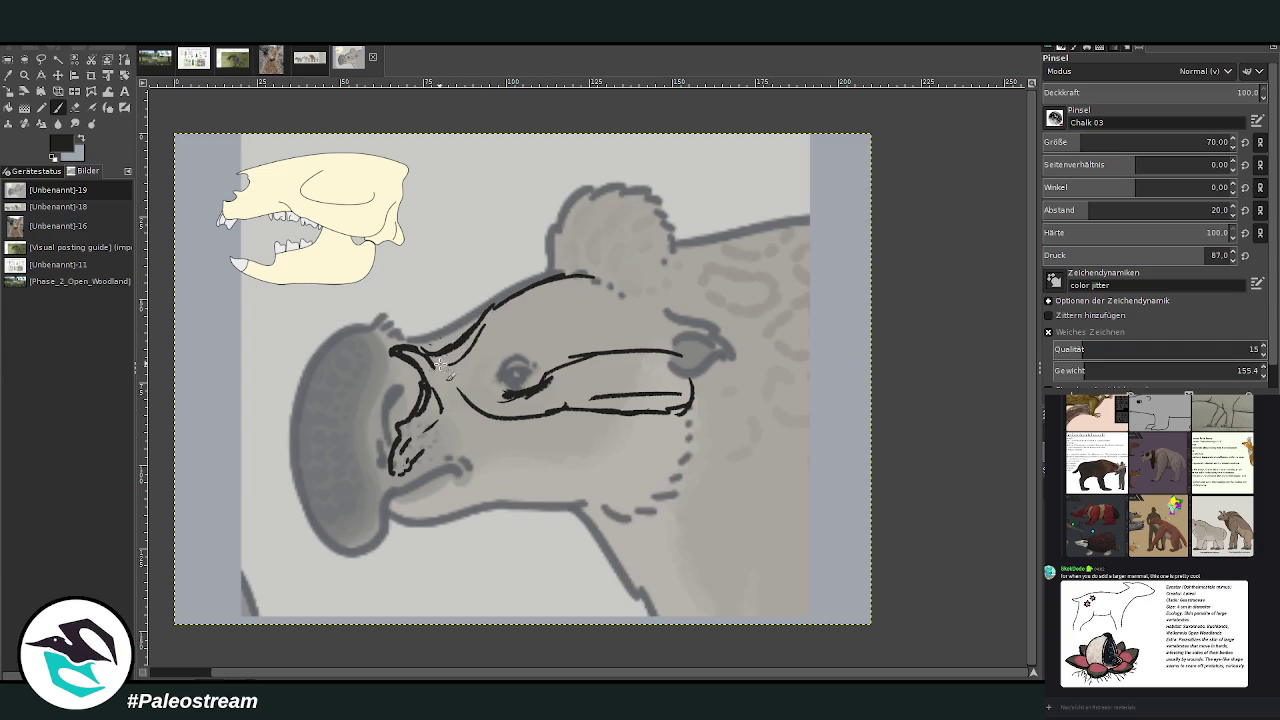
mouse_move(521, 304)
left_mouse_down()
mouse_move(591, 309)
mouse_move(612, 282)
mouse_move(630, 300)
mouse_move(656, 284)
mouse_move(663, 355)
left_mouse_up()
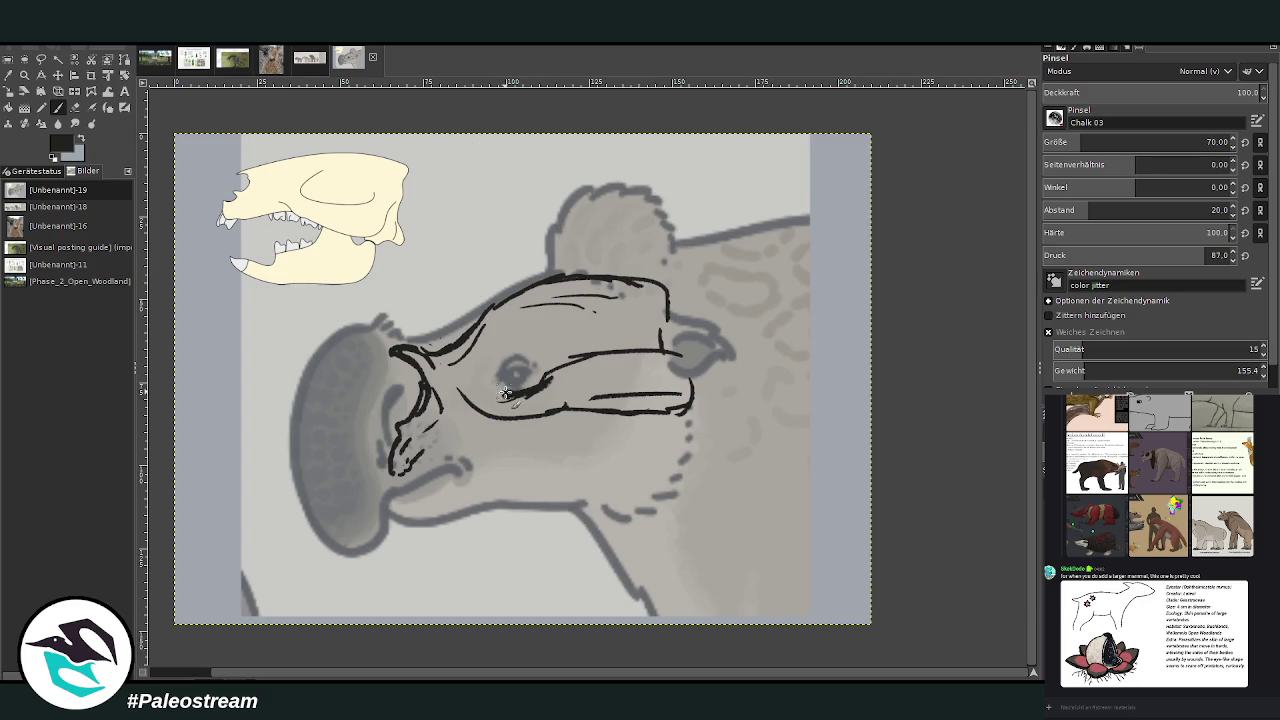
Step: Strengthen the eye socket outline and draw teeth along the jaw
left_click_drag(496, 364, 508, 390)
mouse_move(502, 332)
left_mouse_down()
mouse_move(500, 380)
mouse_move(503, 366)
left_mouse_up()
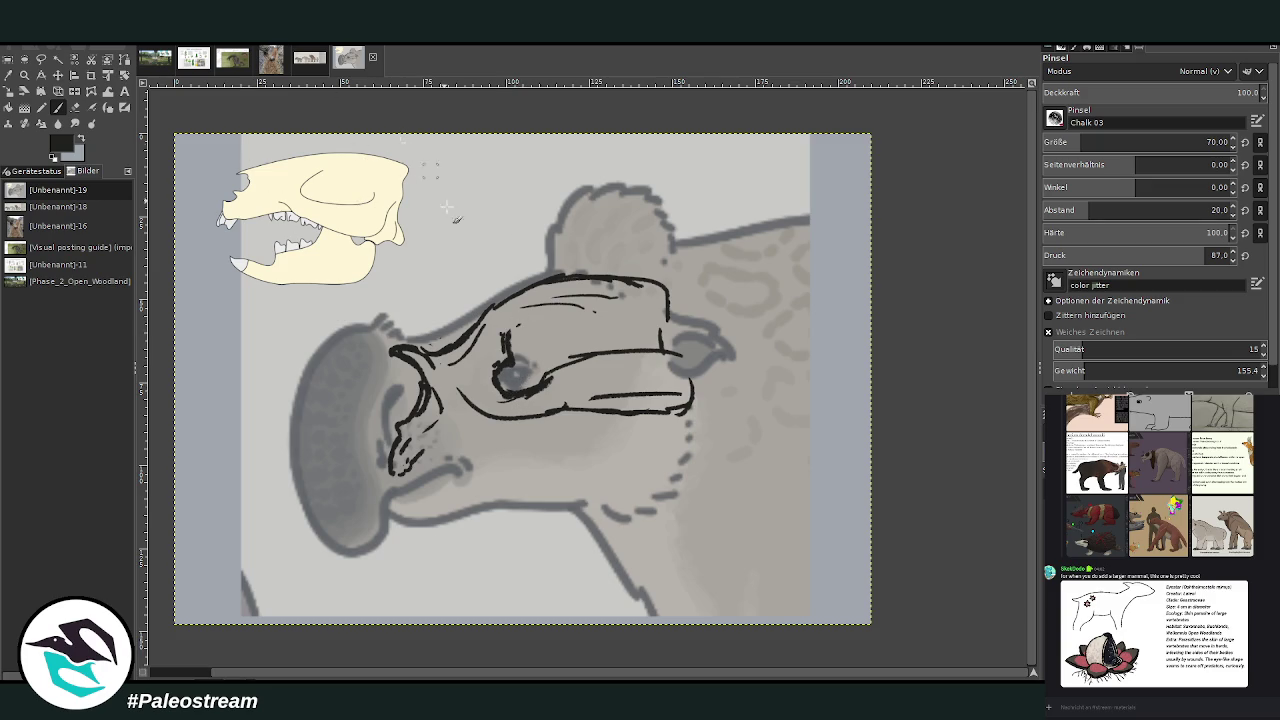
mouse_move(432, 447)
left_mouse_down()
mouse_move(488, 436)
mouse_move(492, 458)
mouse_move(528, 460)
mouse_move(505, 443)
mouse_move(540, 458)
mouse_move(562, 450)
left_mouse_up()
key("shift+e")
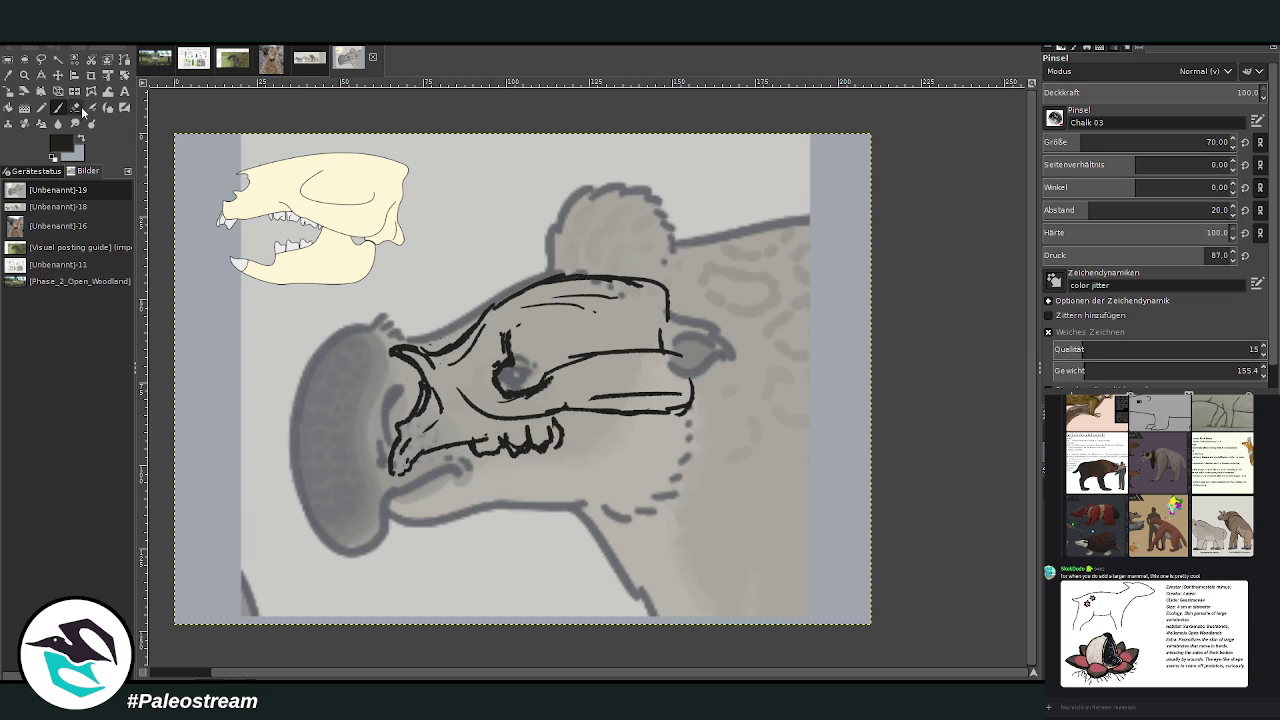
Step: Erase and redraw zigzag teeth along the lower jaw, finishing its curved end
mouse_move(470, 440)
left_mouse_down()
mouse_move(540, 442)
mouse_move(497, 462)
mouse_move(556, 440)
left_mouse_up()
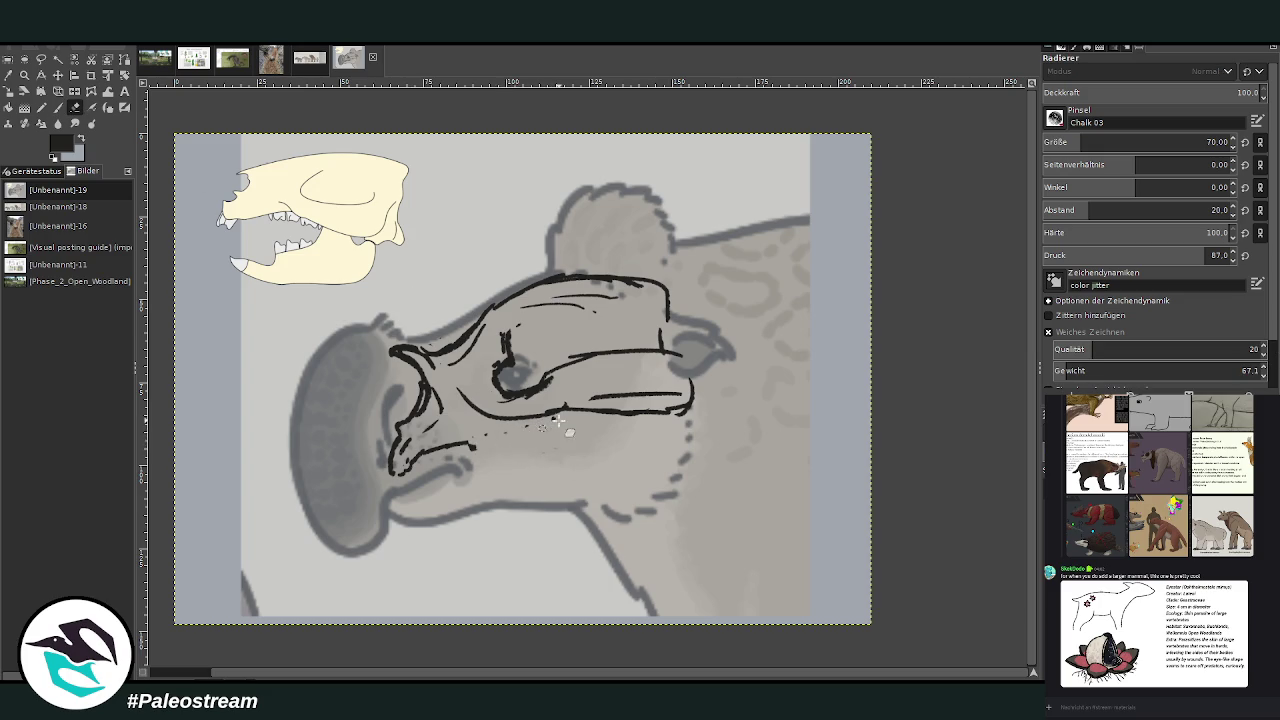
key("p")
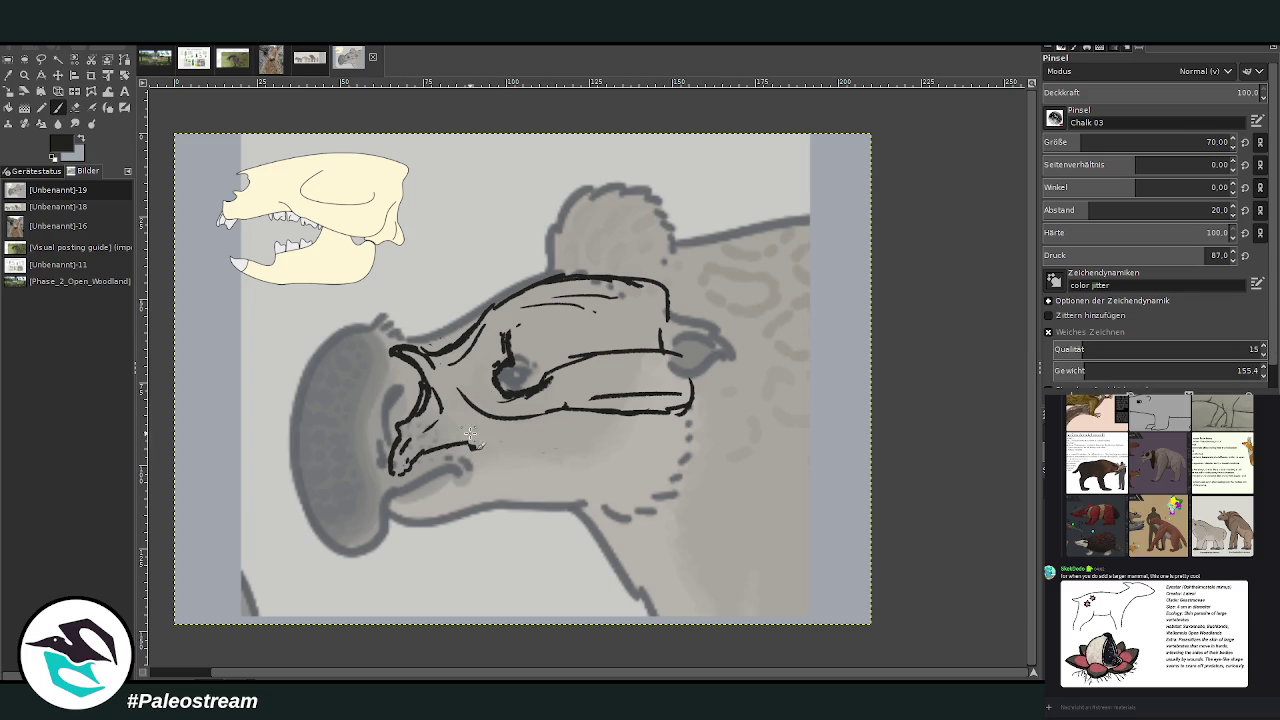
mouse_move(472, 444)
left_mouse_down()
mouse_move(560, 442)
mouse_move(562, 420)
mouse_move(575, 476)
left_mouse_up()
mouse_move(474, 457)
left_mouse_down()
mouse_move(534, 478)
mouse_move(562, 455)
mouse_move(470, 472)
mouse_move(455, 490)
mouse_move(405, 480)
mouse_move(433, 500)
mouse_move(452, 485)
mouse_move(505, 518)
mouse_move(442, 500)
mouse_move(488, 488)
mouse_move(510, 518)
mouse_move(585, 497)
mouse_move(517, 501)
mouse_move(610, 497)
left_mouse_up()
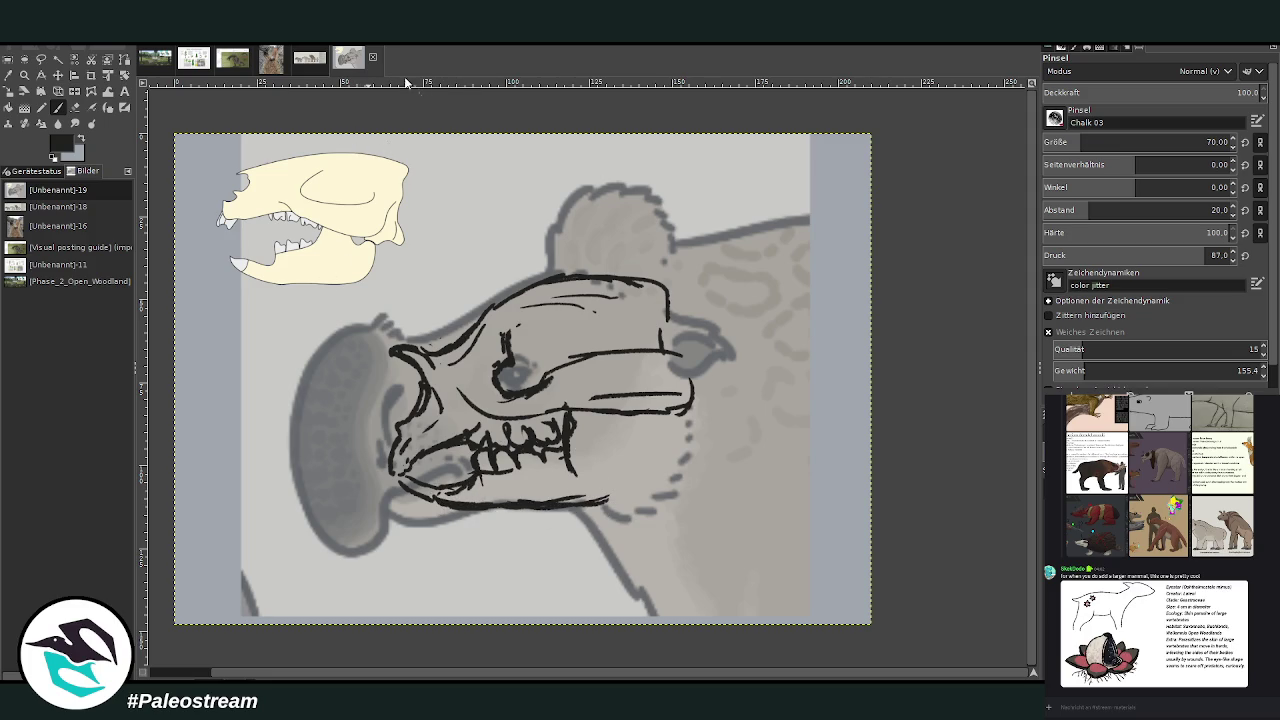
mouse_move(606, 504)
left_mouse_down()
mouse_move(662, 462)
mouse_move(640, 418)
left_mouse_up()
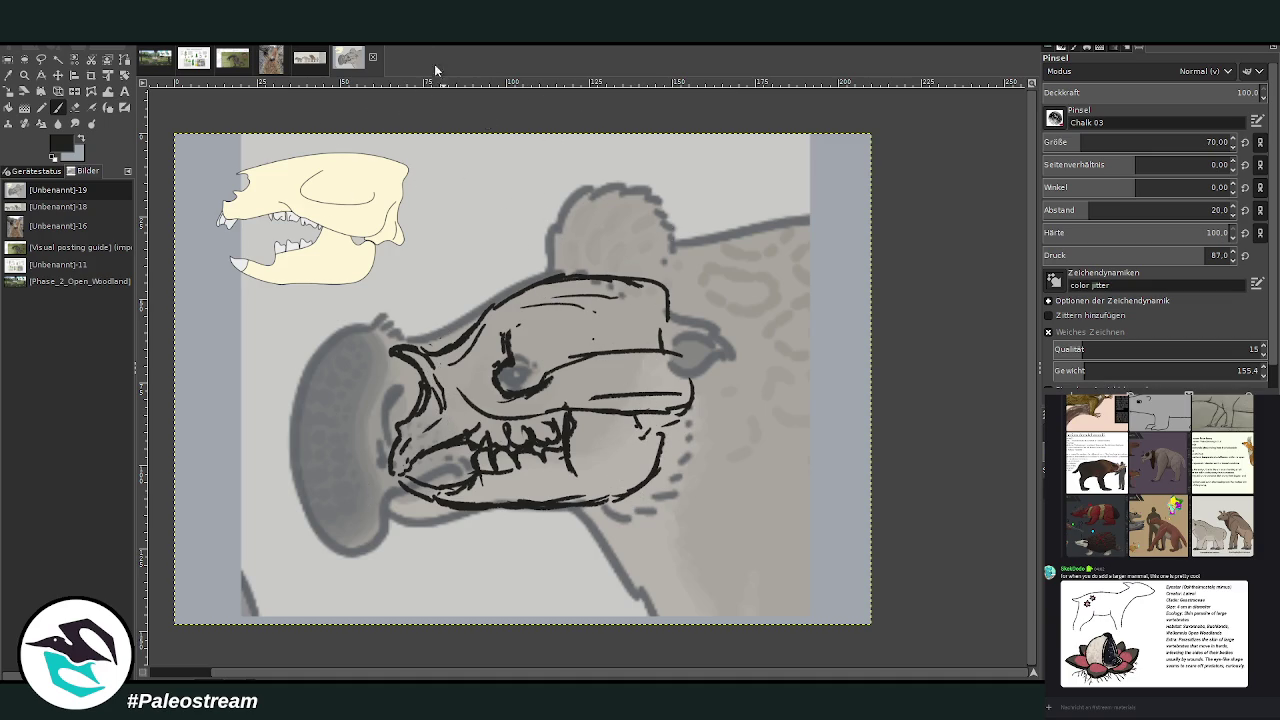
Step: Redraw the skull's right-hand edge and hatch the top of the skull
mouse_move(658, 348)
left_mouse_down()
mouse_move(682, 364)
mouse_move(688, 408)
left_mouse_up()
left_click_drag(674, 324, 694, 402)
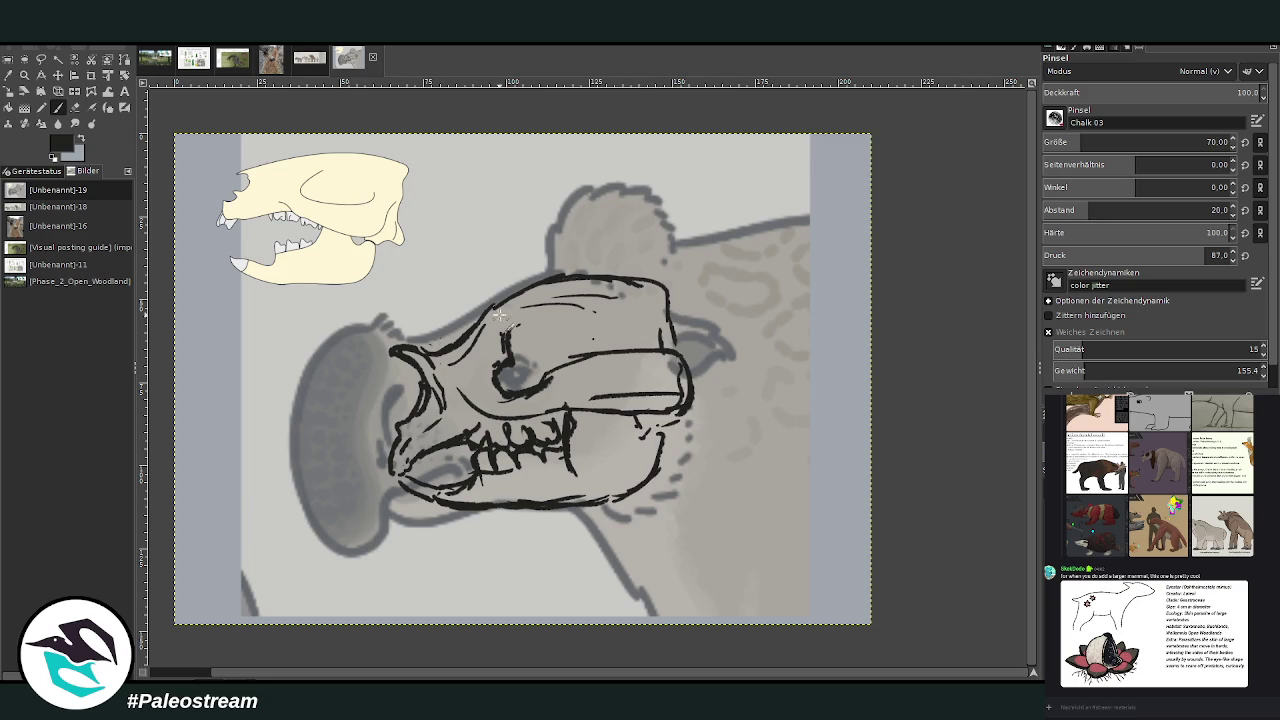
left_click_drag(553, 295, 656, 296)
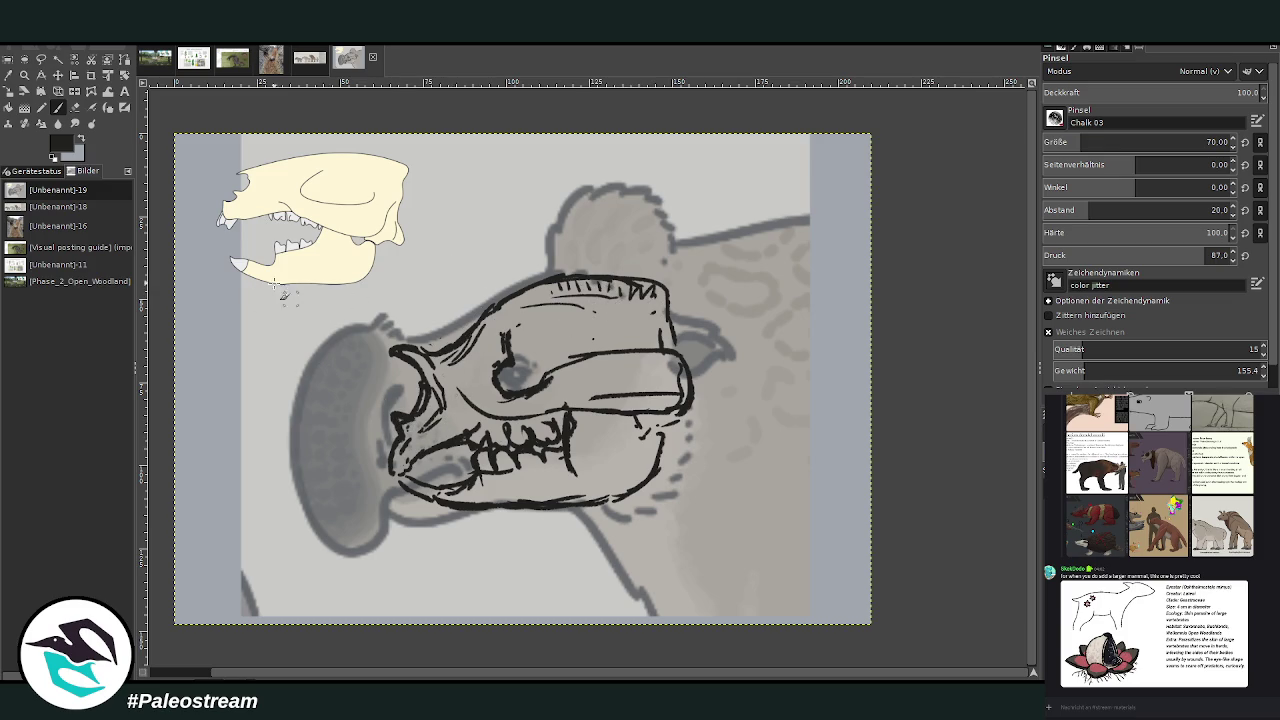
Step: Add sketch strokes along the snout front and lower jaw, plus more small lower teeth
left_click_drag(420, 410, 396, 440)
mouse_move(430, 380)
left_mouse_down()
mouse_move(405, 437)
mouse_move(438, 470)
left_mouse_up()
left_click_drag(428, 424, 395, 440)
left_click_drag(460, 505, 427, 494)
mouse_move(504, 476)
left_mouse_down()
mouse_move(530, 462)
mouse_move(521, 476)
left_mouse_up()
mouse_move(562, 438)
left_mouse_down()
mouse_move(550, 466)
mouse_move(453, 497)
left_mouse_up()
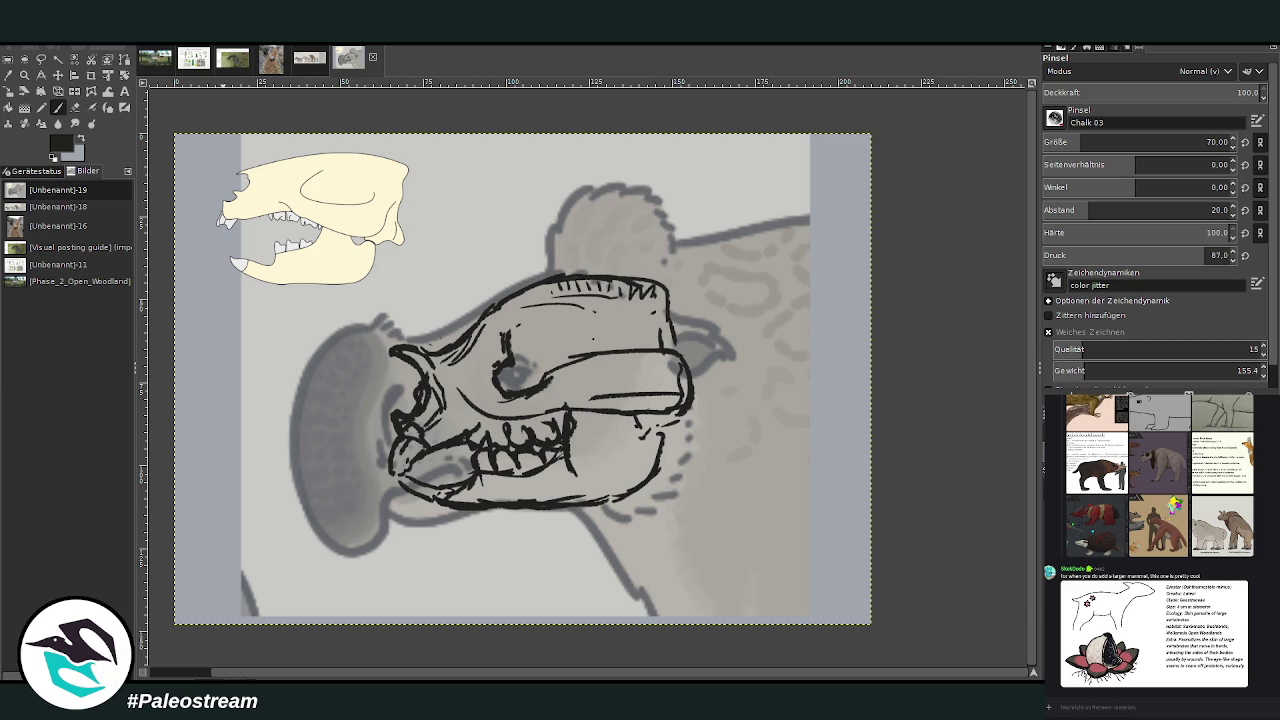
left_click(155, 58)
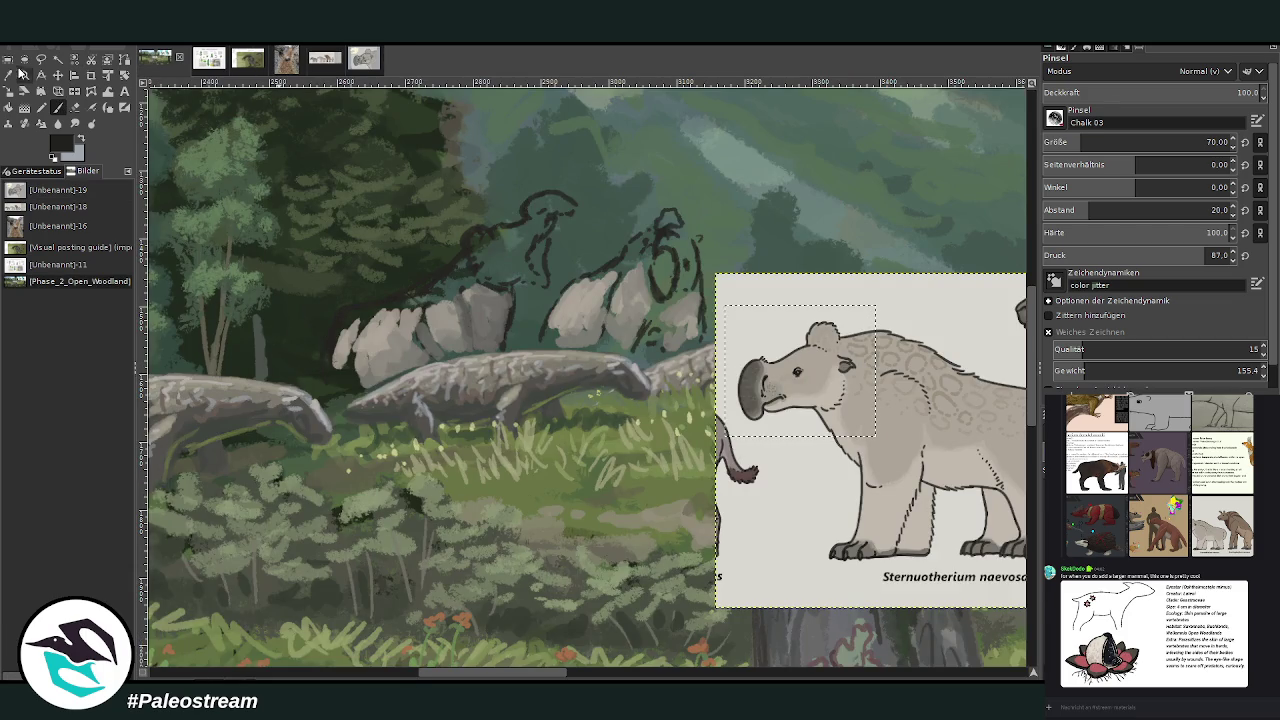
Step: On the woodland painting, sample the animal's light grey and the reference's off-white
left_click(8, 58)
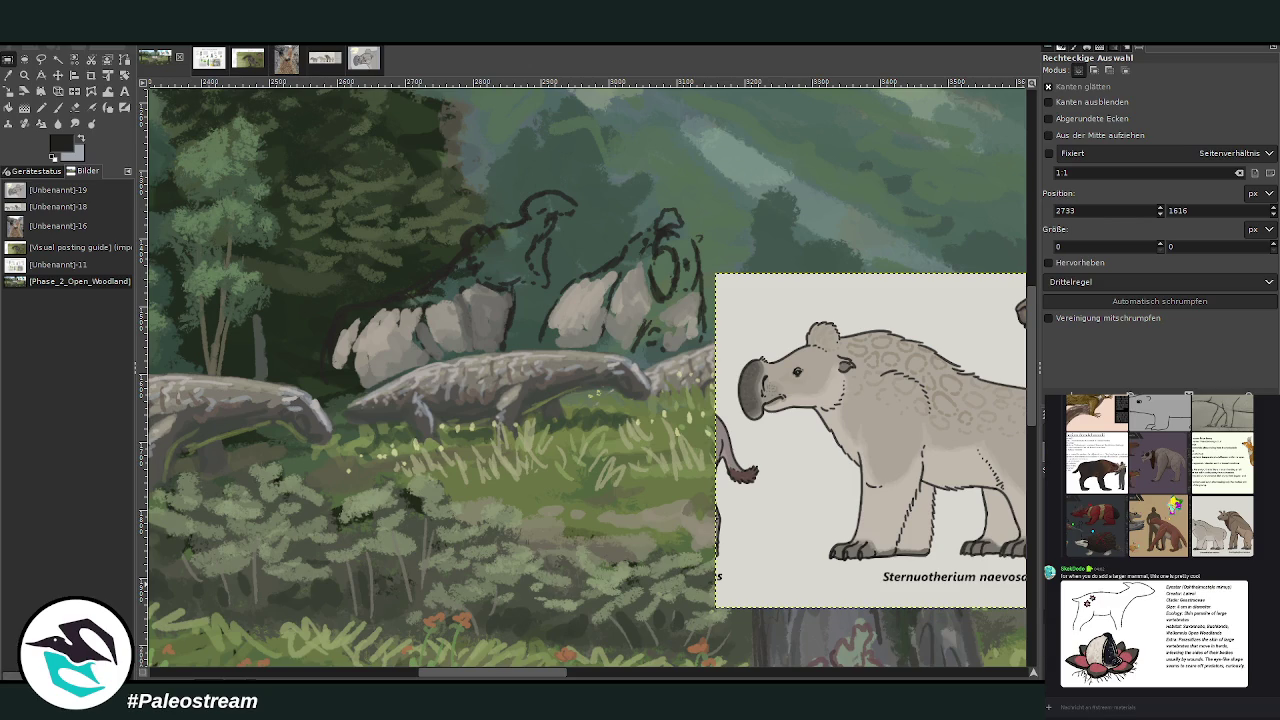
left_click(8, 75)
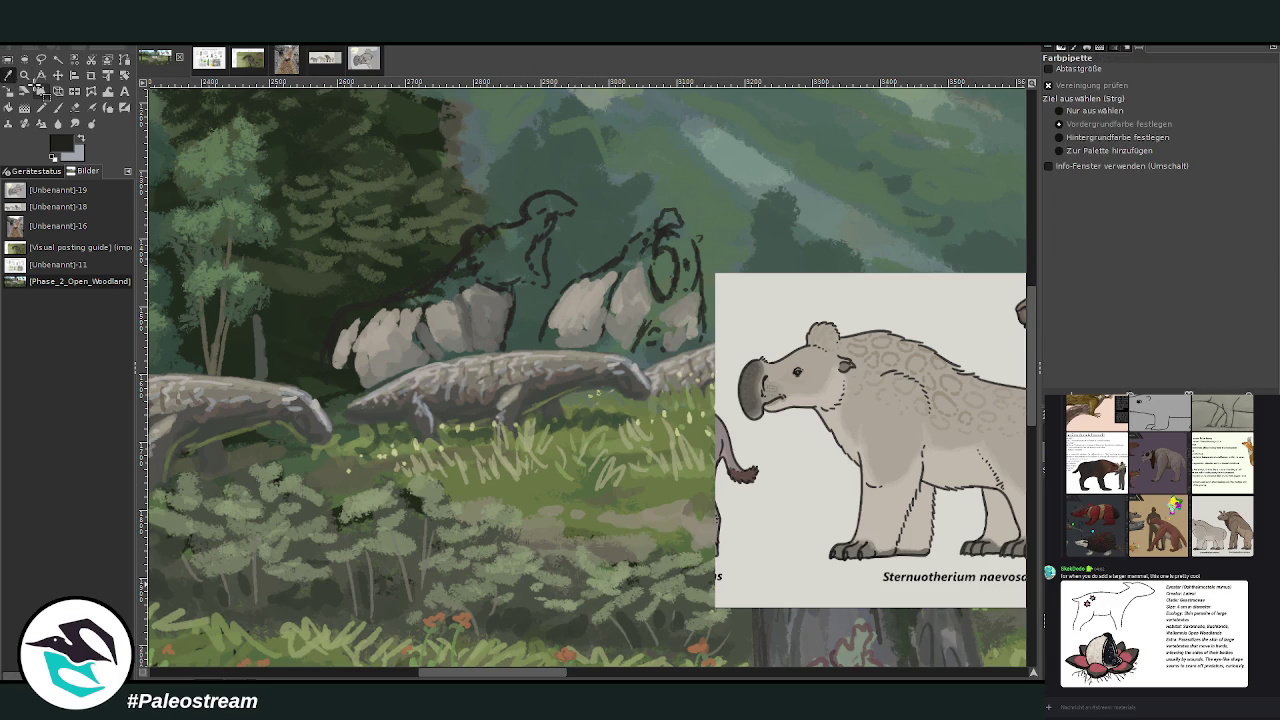
left_click(450, 312)
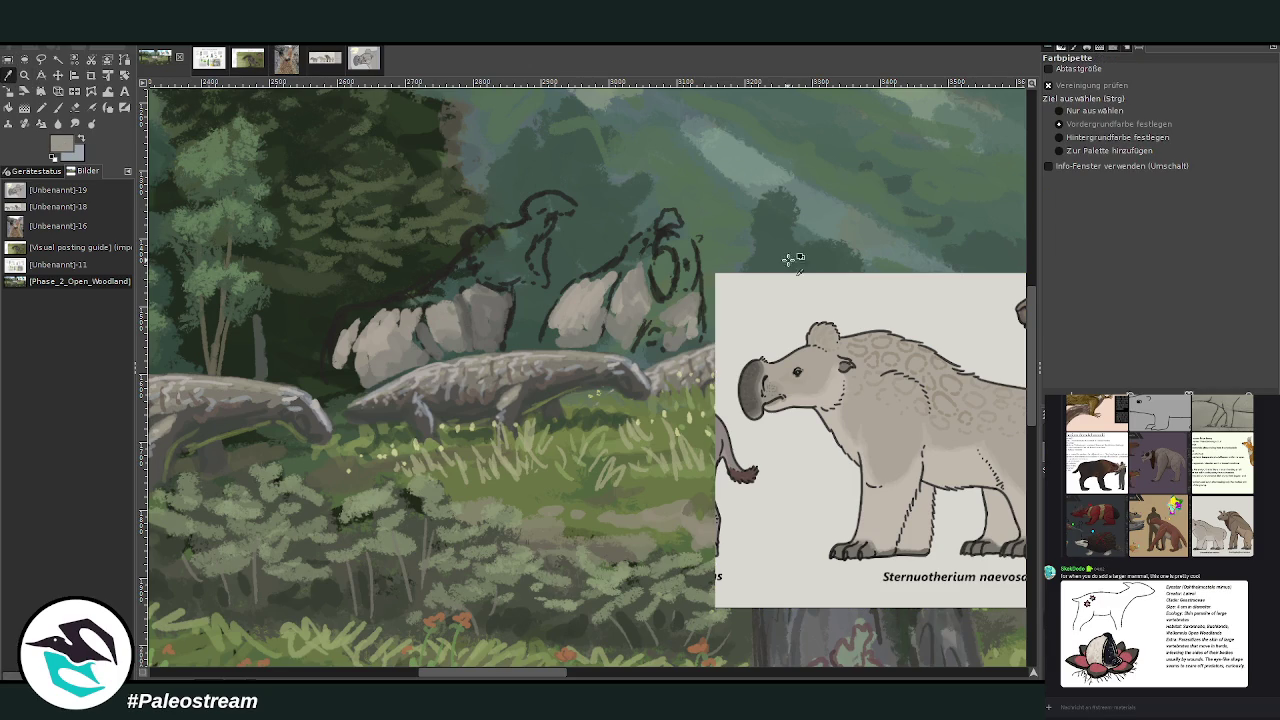
left_click(1000, 352)
Step: Paint light off-white fur on both mammals' heads and the left one's back at 80.7 opacity
key("p")
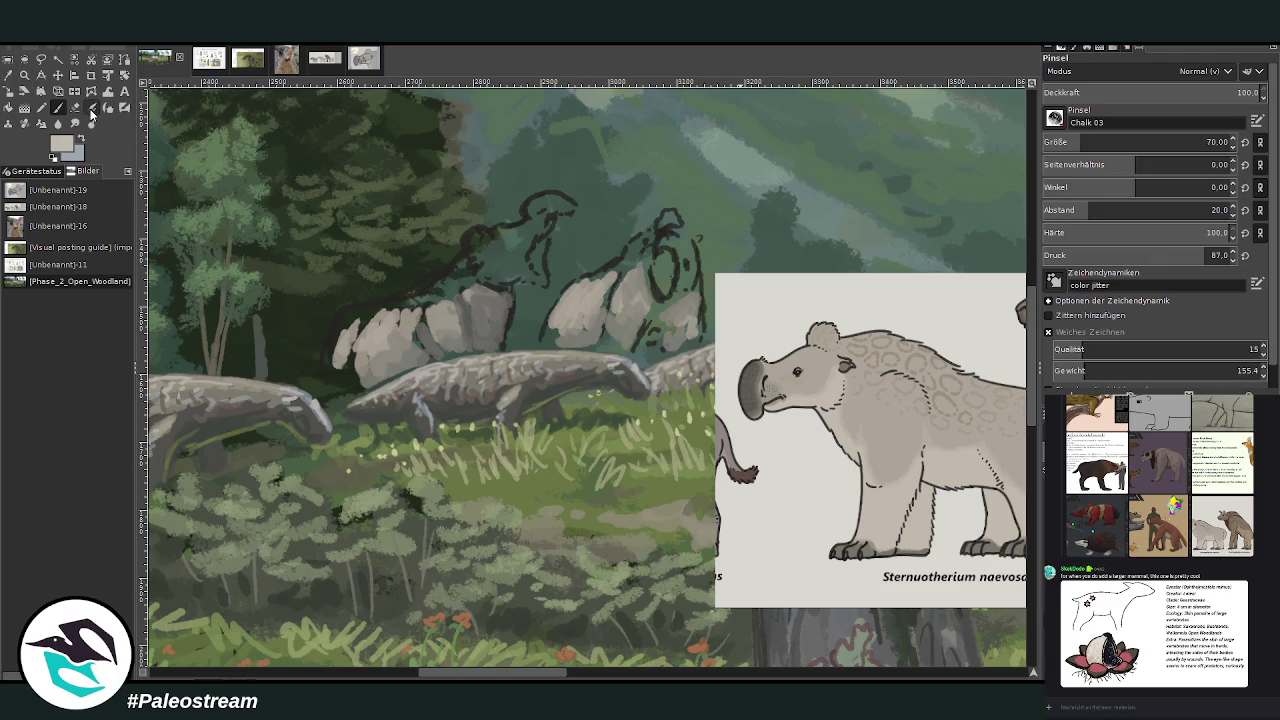
left_click_drag(445, 281, 402, 300)
left_click_drag(1150, 142, 1060, 142)
left_click(1225, 90)
mouse_move(461, 283)
left_mouse_down()
mouse_move(463, 264)
mouse_move(425, 288)
left_mouse_up()
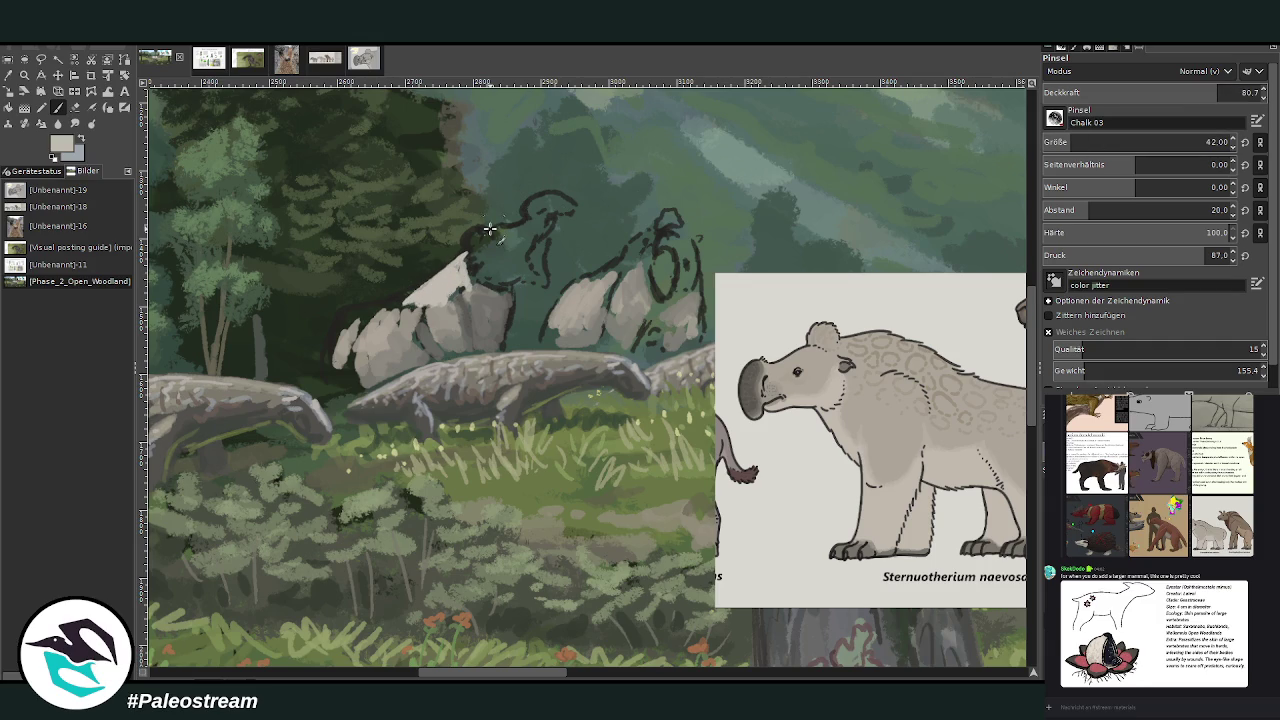
mouse_move(469, 242)
left_mouse_down()
mouse_move(525, 228)
mouse_move(545, 203)
left_mouse_up()
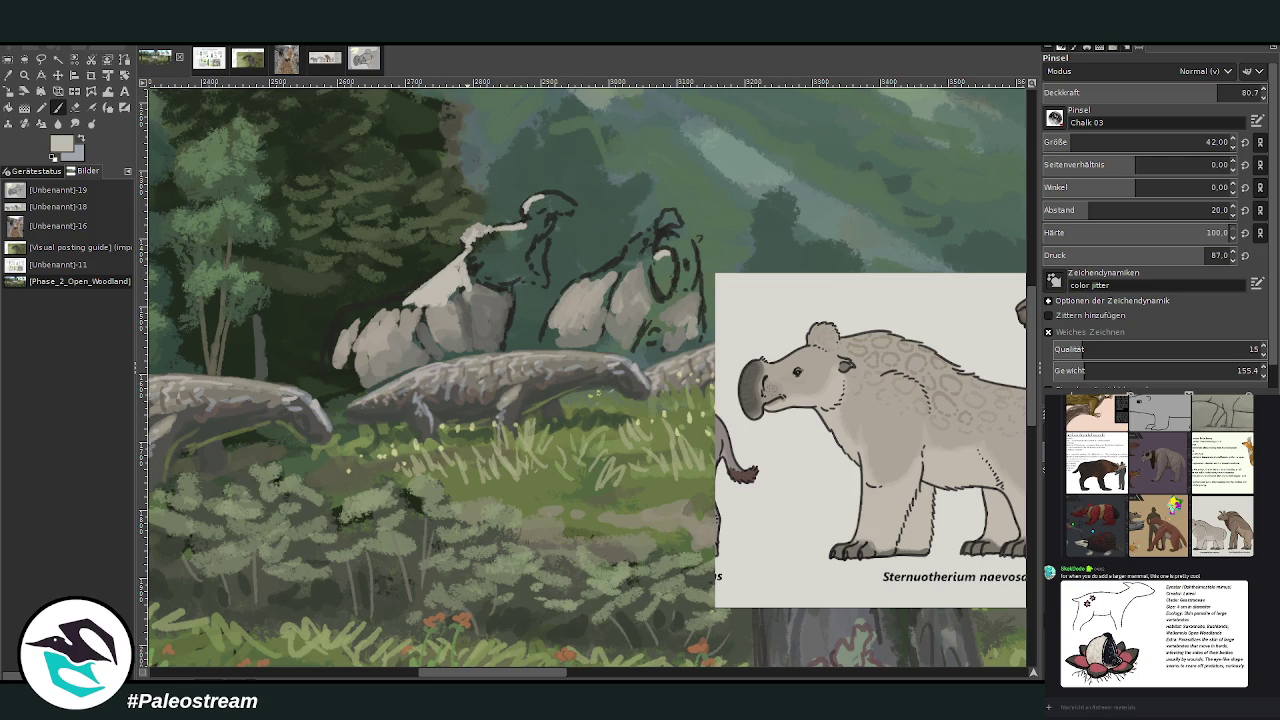
mouse_move(660, 245)
left_mouse_down()
mouse_move(659, 212)
mouse_move(672, 216)
mouse_move(656, 202)
mouse_move(628, 276)
mouse_move(625, 262)
mouse_move(605, 275)
mouse_move(632, 262)
mouse_move(592, 285)
mouse_move(648, 290)
mouse_move(612, 305)
mouse_move(586, 290)
mouse_move(561, 301)
left_mouse_up()
mouse_move(432, 310)
left_mouse_down()
mouse_move(416, 290)
mouse_move(354, 312)
left_mouse_up()
scroll(313, 343, "down", 2)
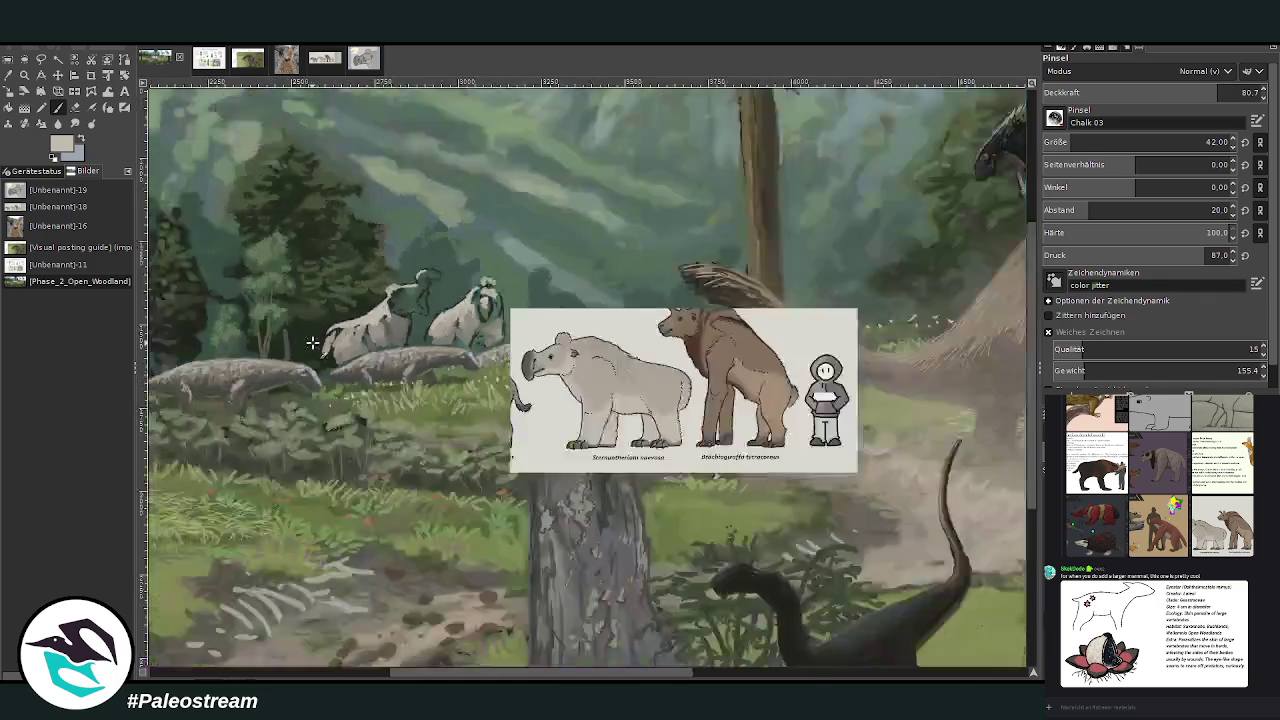
scroll(313, 343, "down", 3)
key("z")
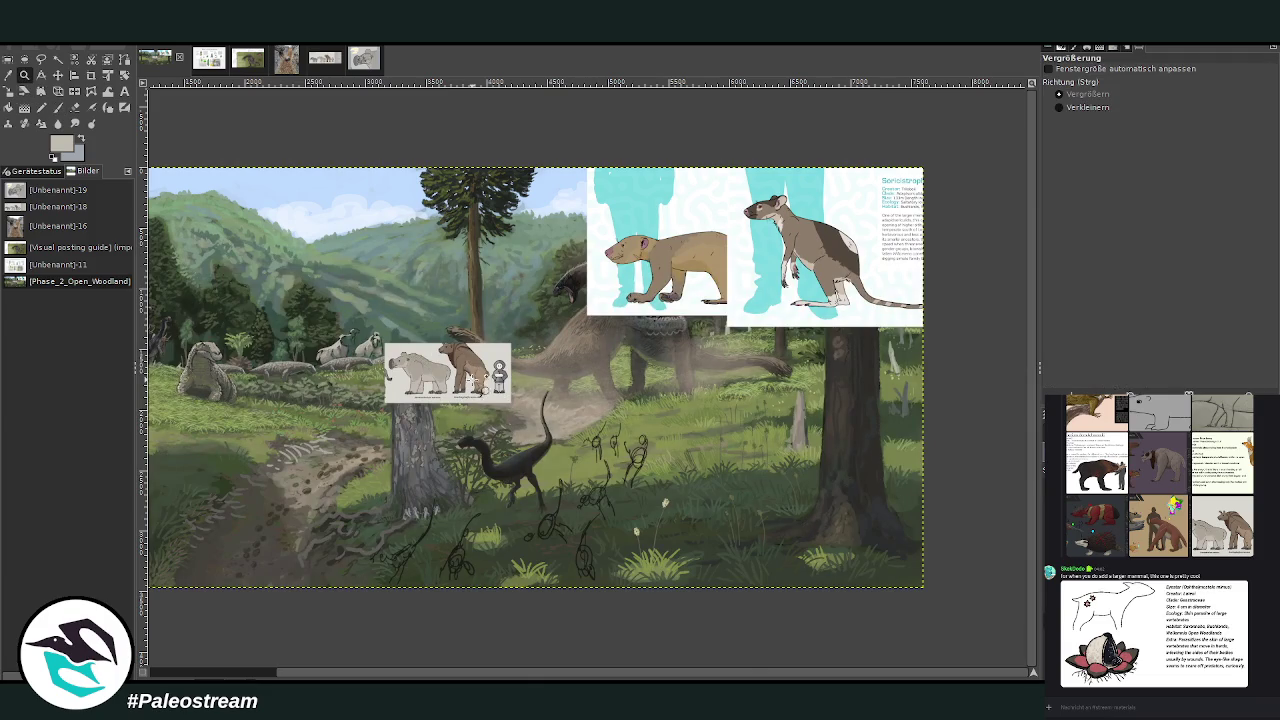
left_click(484, 390)
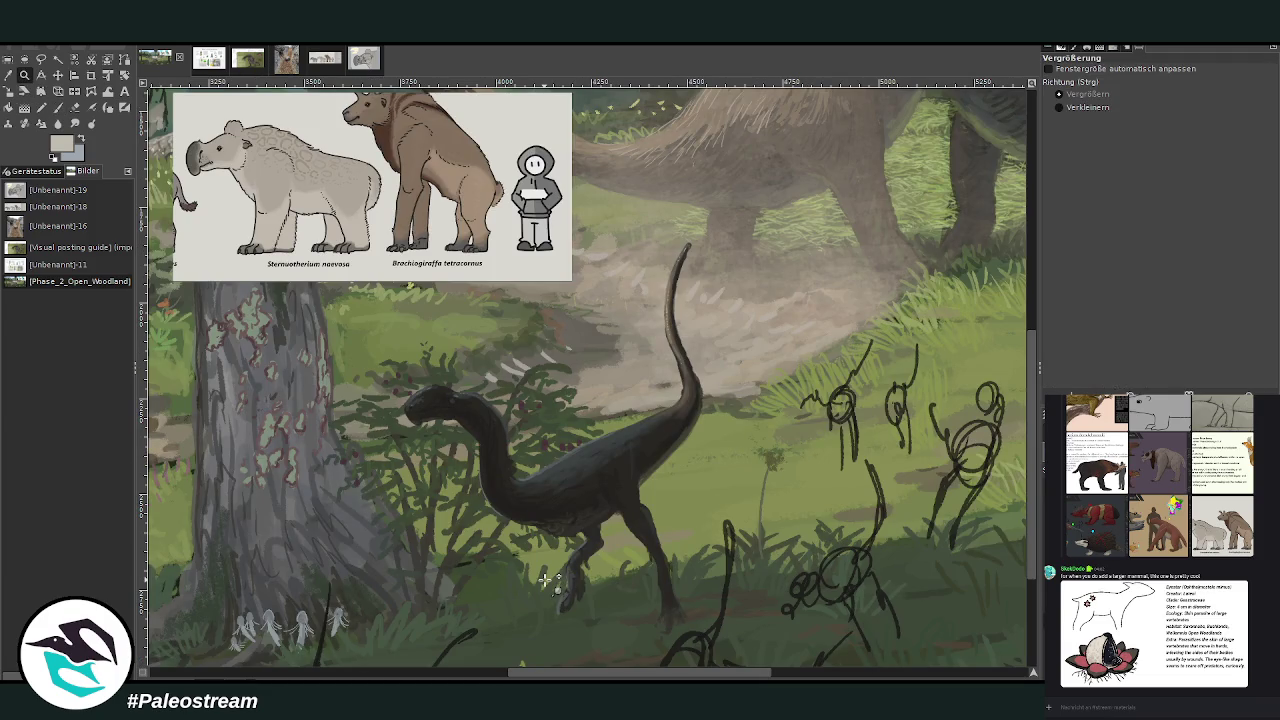
scroll(546, 580, "down", 3)
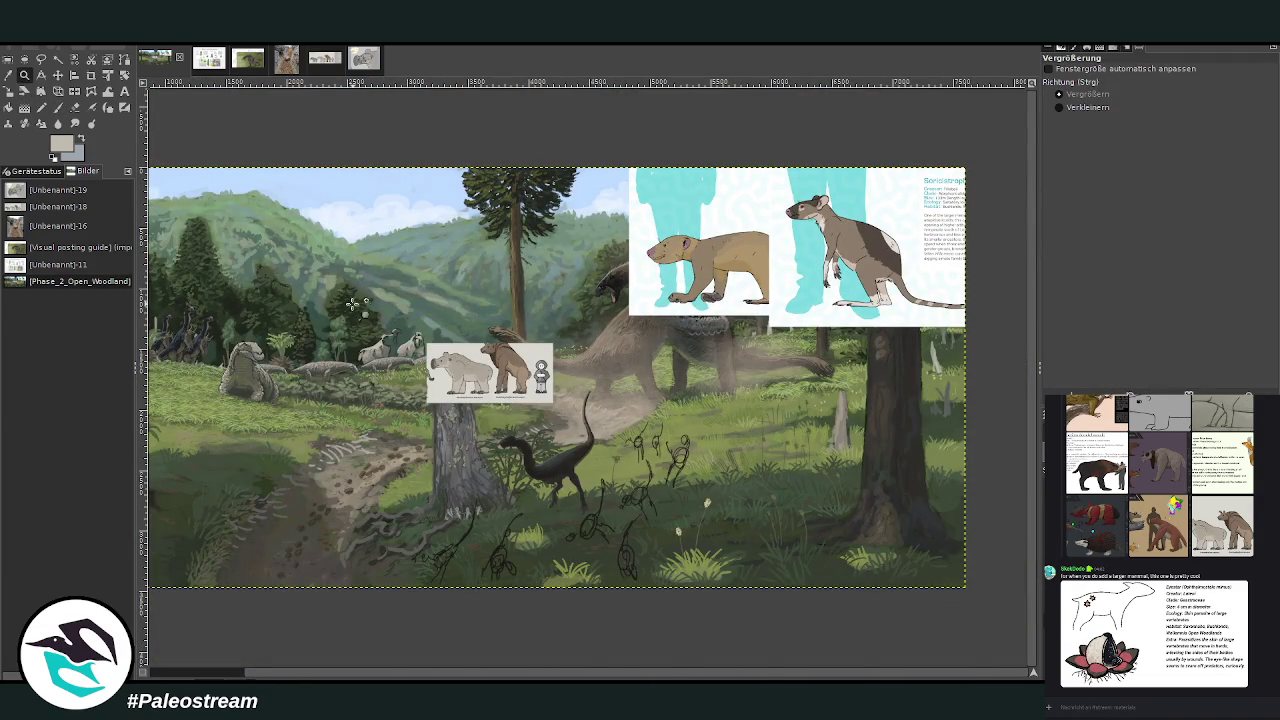
left_click_drag(326, 290, 412, 358)
left_click_drag(366, 194, 602, 358)
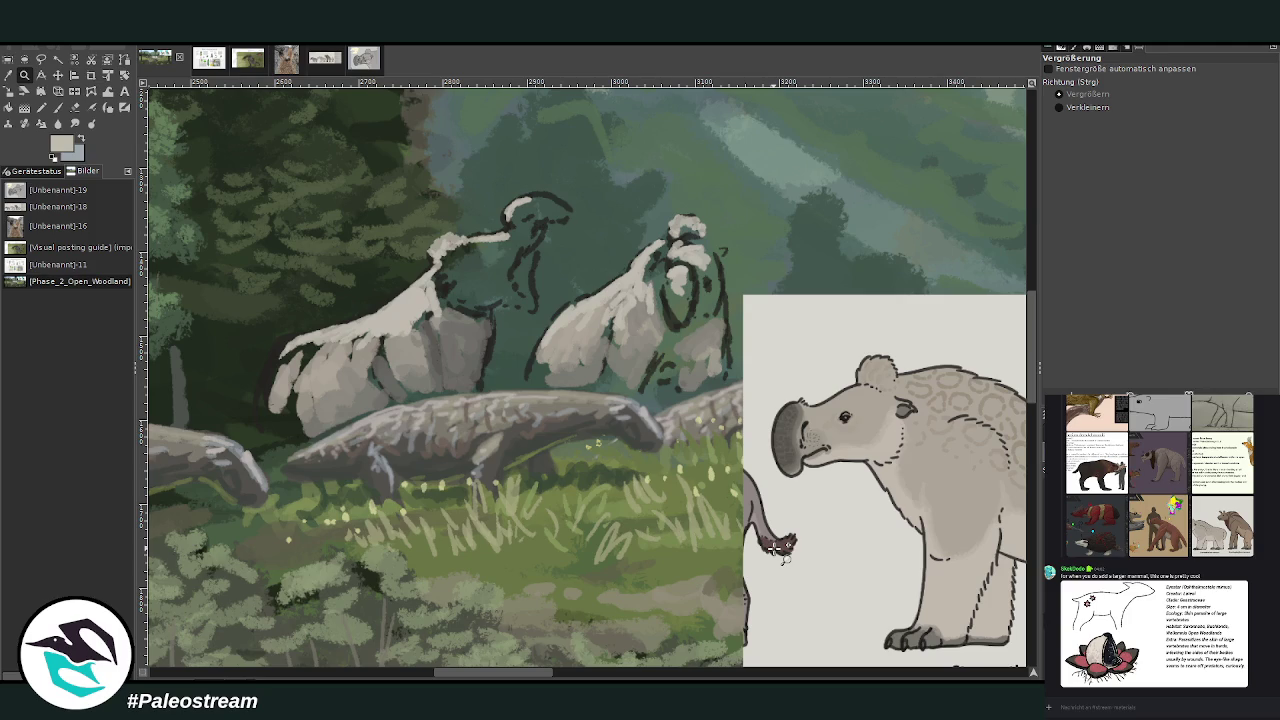
Step: Pick a darker grey and shade both mammals' bodies, filling the left one's lower body
left_click(8, 75)
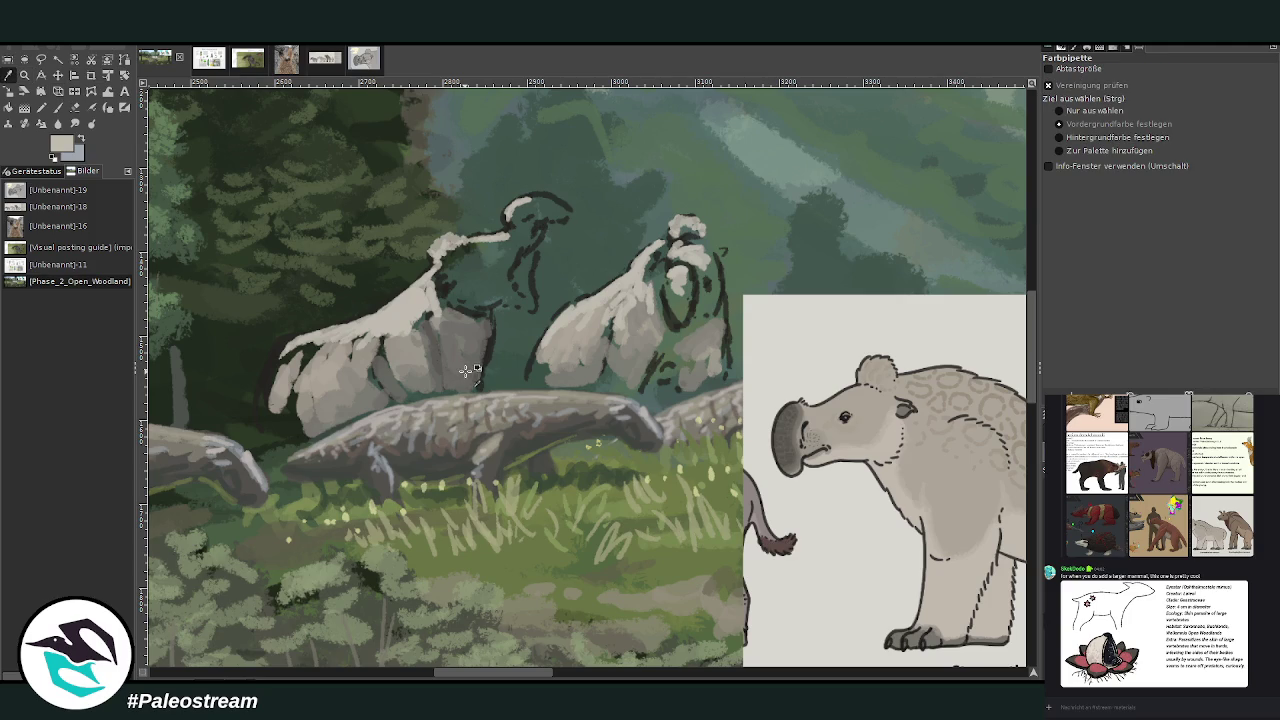
left_click(998, 406, "ctrl")
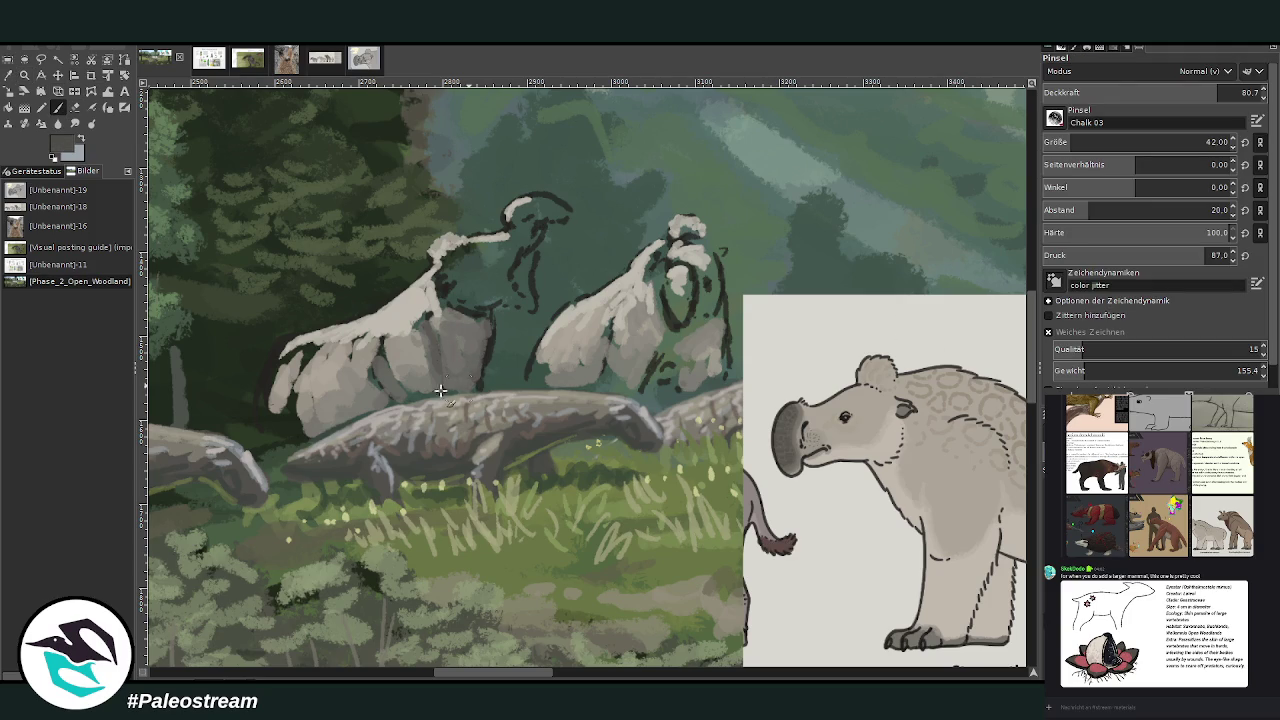
left_click_drag(474, 390, 489, 320)
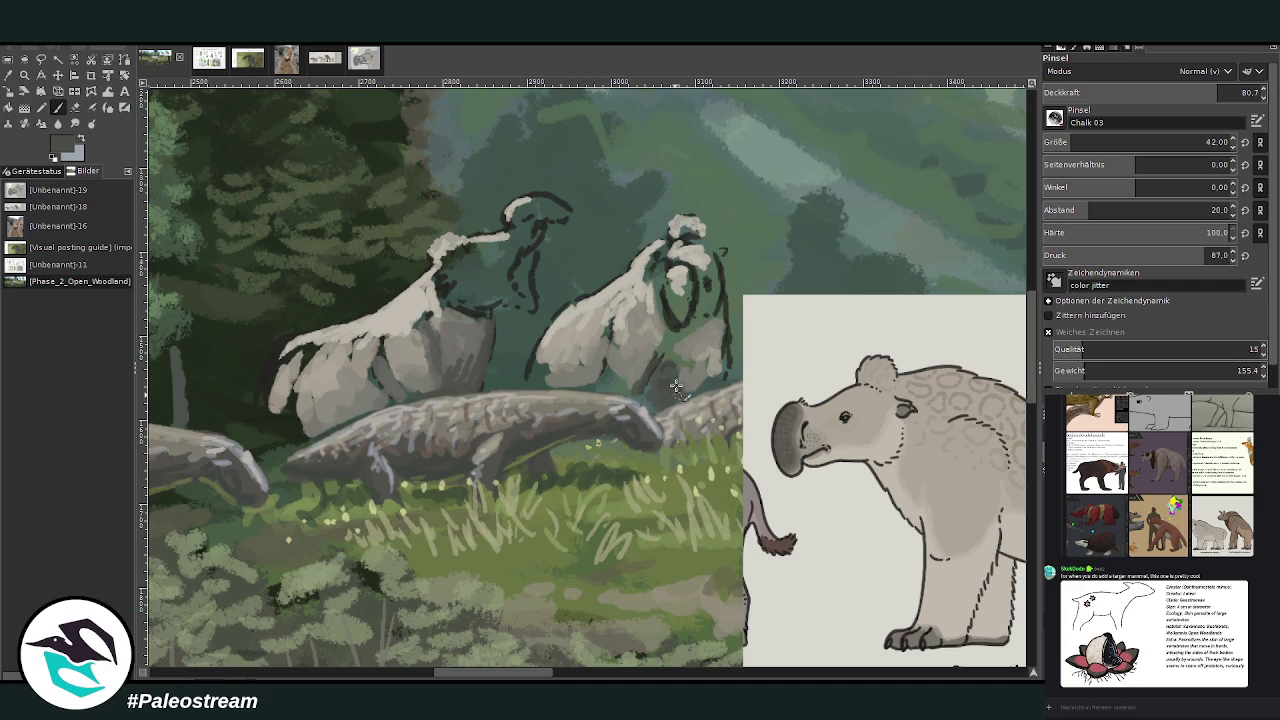
mouse_move(648, 403)
left_mouse_down()
mouse_move(666, 336)
mouse_move(679, 393)
left_mouse_up()
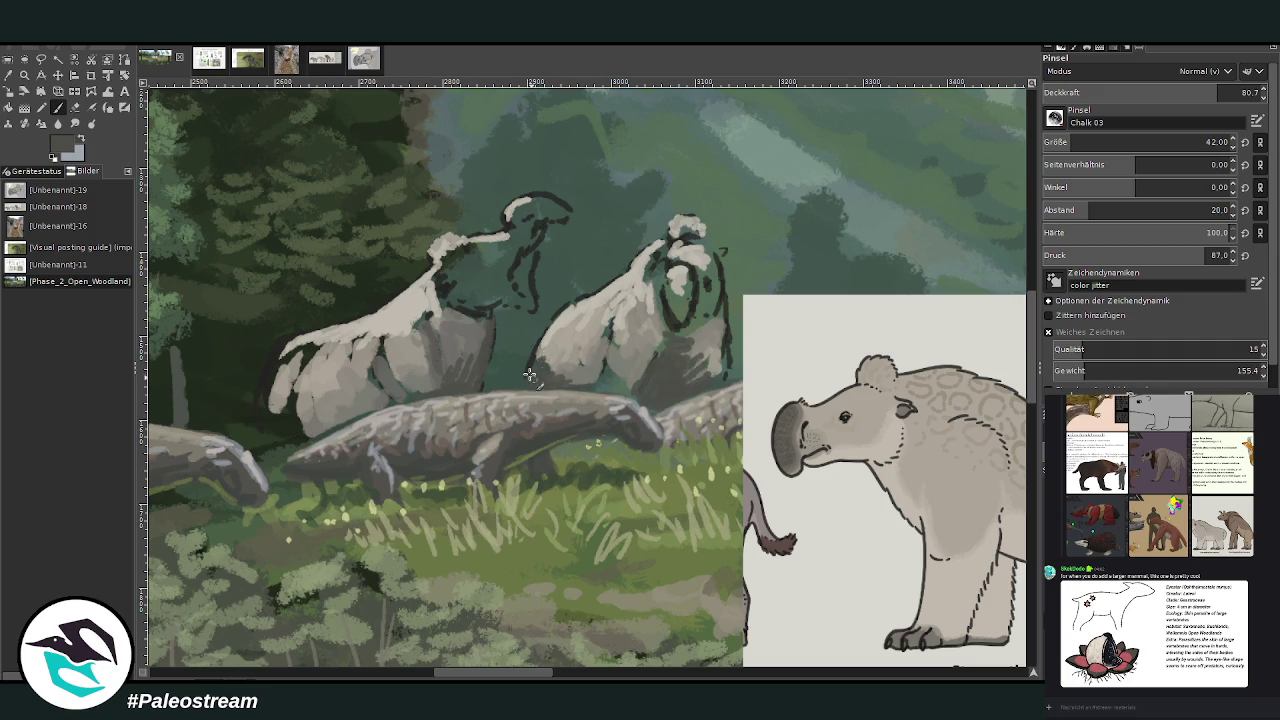
mouse_move(401, 398)
left_mouse_down()
mouse_move(320, 420)
mouse_move(267, 411)
mouse_move(305, 445)
mouse_move(265, 440)
mouse_move(285, 395)
mouse_move(268, 332)
left_mouse_up()
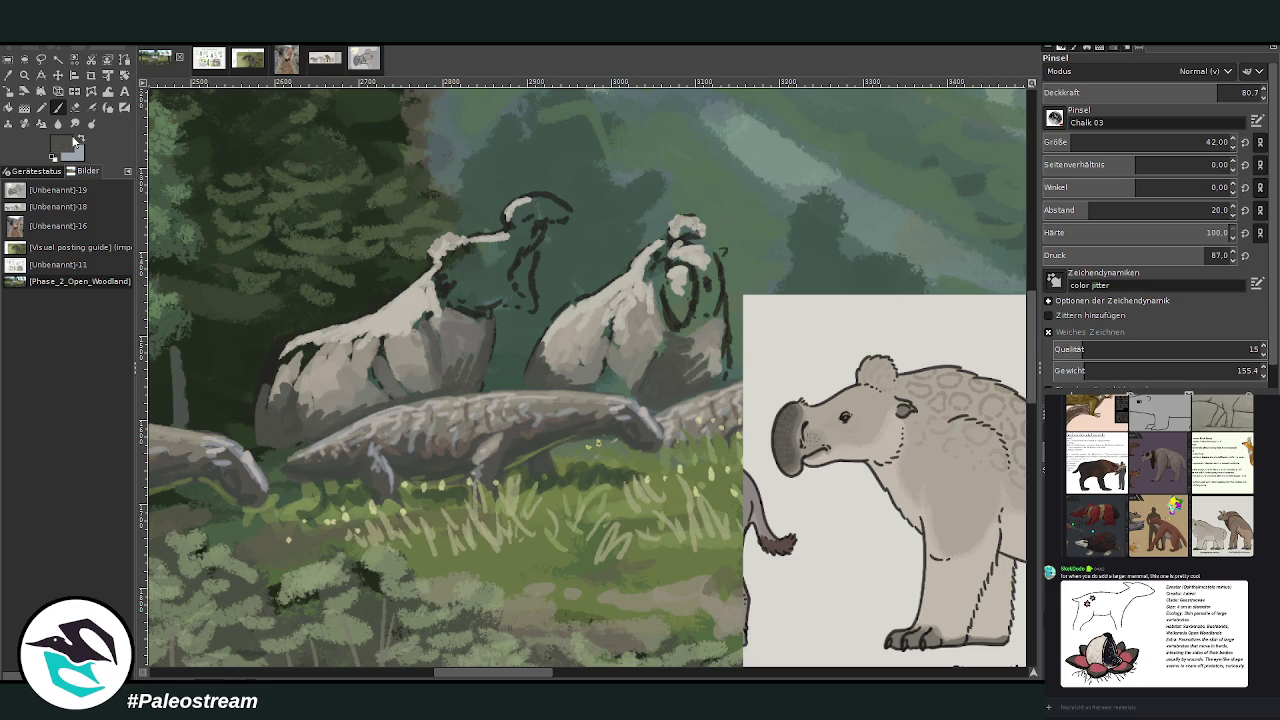
Step: With a lighter grey, brighten the left mammal's lower edge and repaint both heads
left_click(1007, 390, "ctrl")
mouse_move(272, 418)
left_mouse_down()
mouse_move(284, 424)
mouse_move(274, 378)
mouse_move(265, 388)
mouse_move(305, 352)
mouse_move(292, 366)
mouse_move(276, 348)
mouse_move(263, 382)
mouse_move(347, 365)
mouse_move(385, 385)
mouse_move(424, 322)
mouse_move(443, 338)
left_mouse_up()
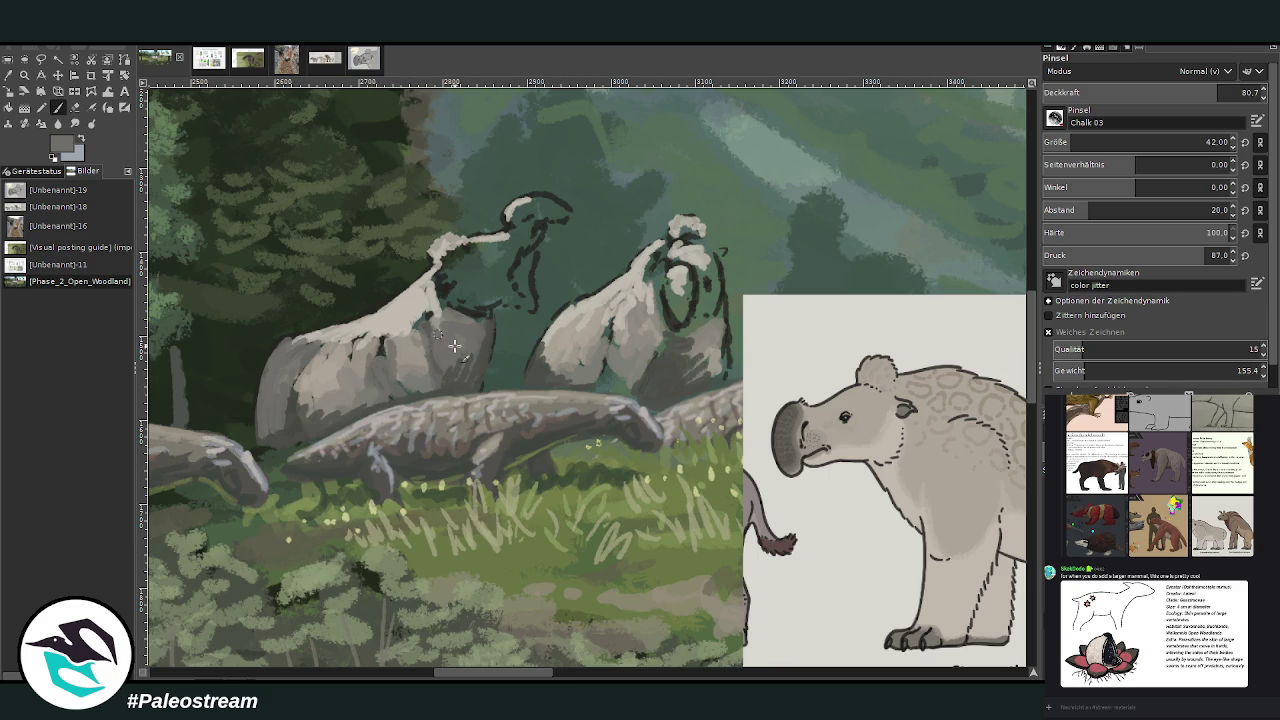
left_click_drag(462, 256, 452, 244)
mouse_move(685, 232)
left_mouse_down()
mouse_move(706, 256)
mouse_move(662, 326)
mouse_move(678, 335)
mouse_move(722, 315)
mouse_move(727, 358)
mouse_move(636, 352)
mouse_move(625, 385)
mouse_move(605, 390)
mouse_move(614, 321)
mouse_move(595, 375)
mouse_move(560, 382)
mouse_move(545, 350)
mouse_move(566, 312)
left_mouse_up()
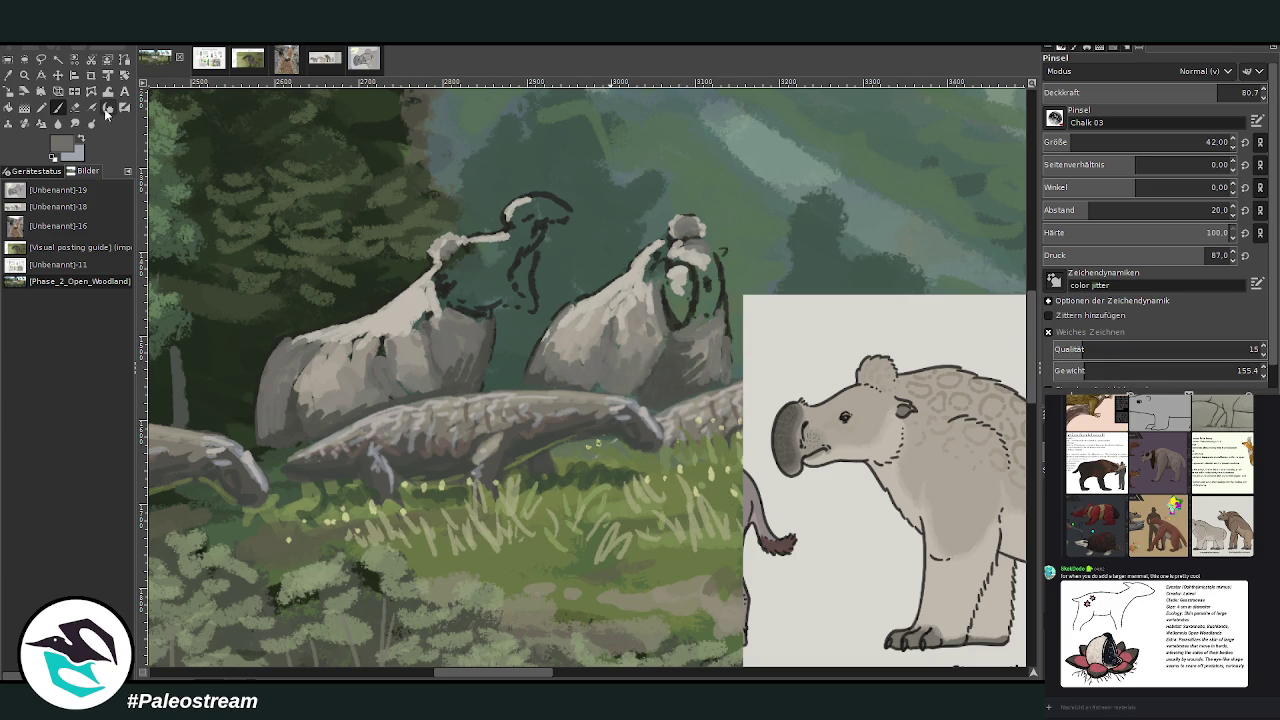
Step: Fill the left mammal's head outline and the right one's face and snout with dark grey
left_click(998, 398, "ctrl")
mouse_move(549, 206)
left_mouse_down()
mouse_move(515, 226)
mouse_move(568, 212)
left_mouse_up()
left_click_drag(672, 294, 686, 334)
mouse_move(684, 272)
left_mouse_down()
mouse_move(698, 300)
mouse_move(665, 285)
mouse_move(681, 313)
left_mouse_up()
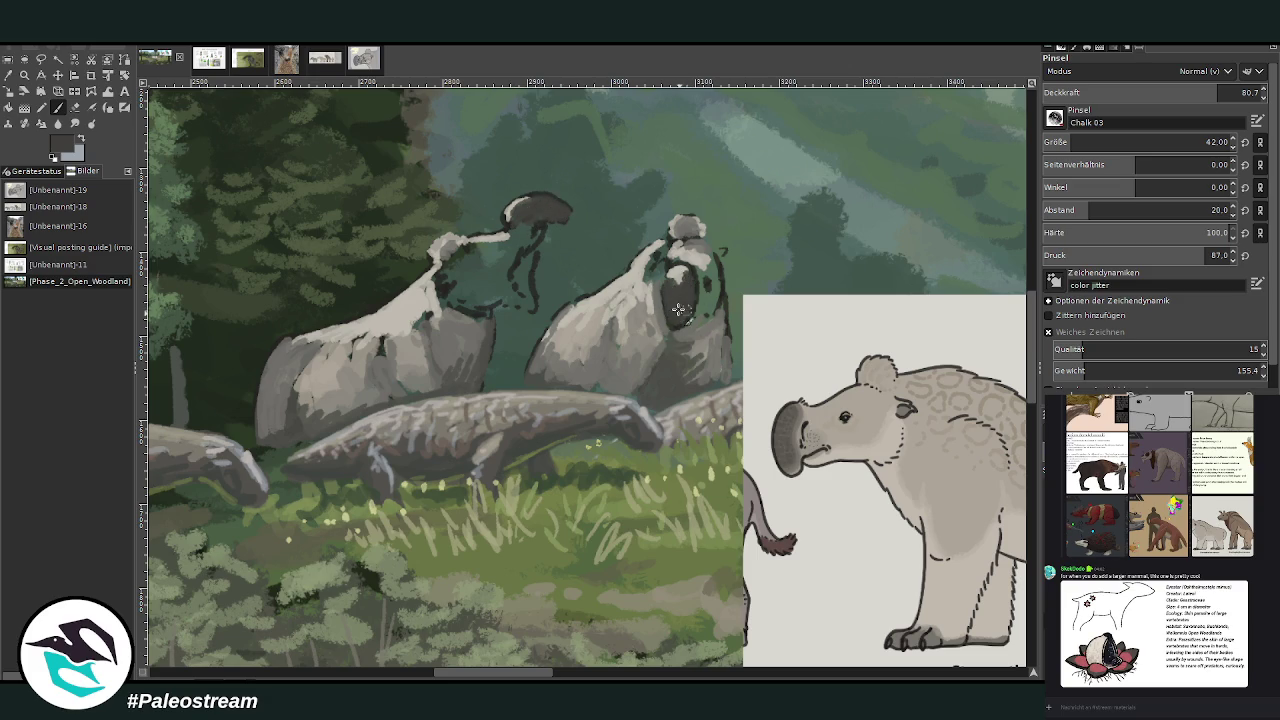
Step: Pick a lighter grey at 86.5 opacity and touch up the eye and left head's top
left_click(996, 394)
left_click_drag(1107, 92, 1240, 92)
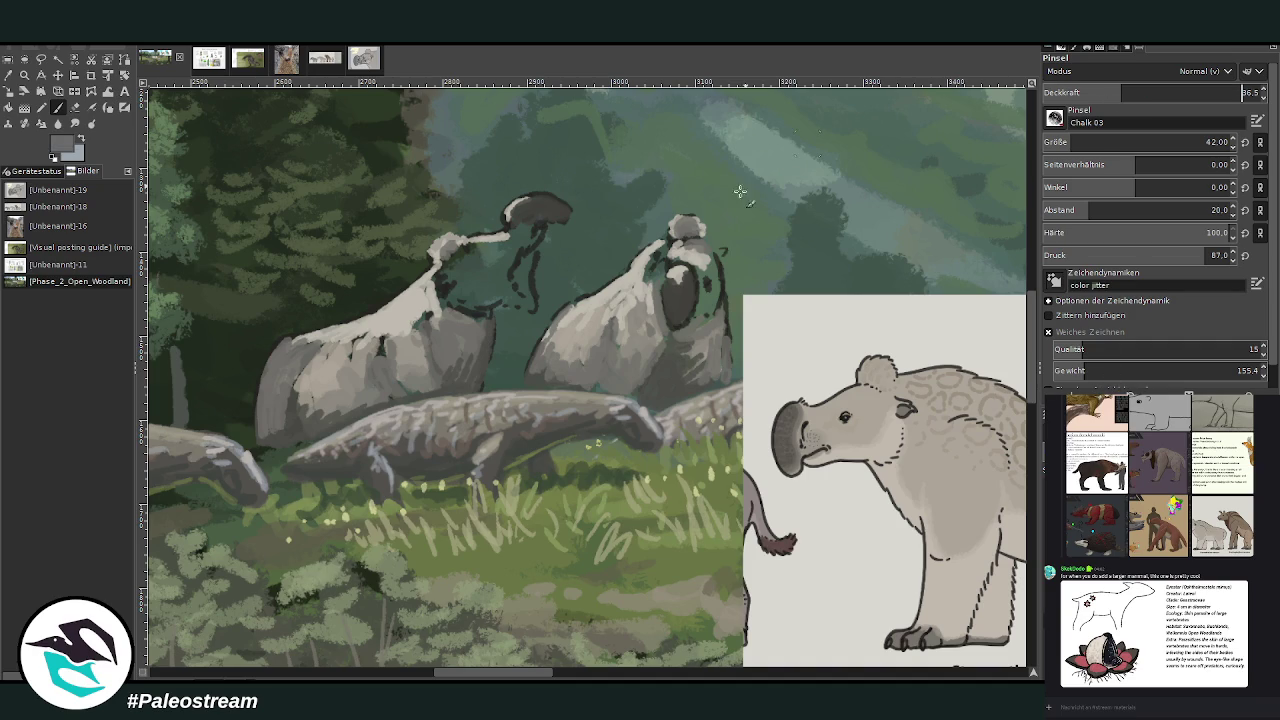
left_click_drag(672, 284, 682, 302)
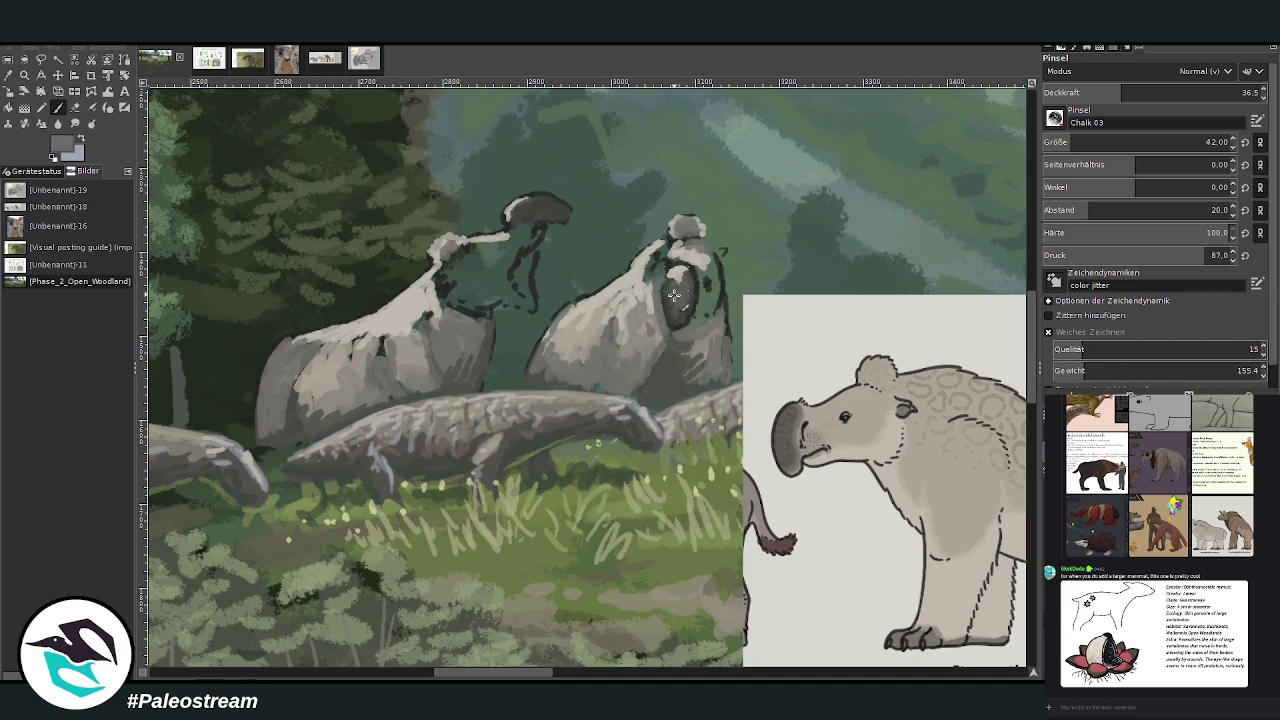
mouse_move(520, 205)
left_mouse_down()
mouse_move(552, 206)
mouse_move(506, 213)
left_mouse_up()
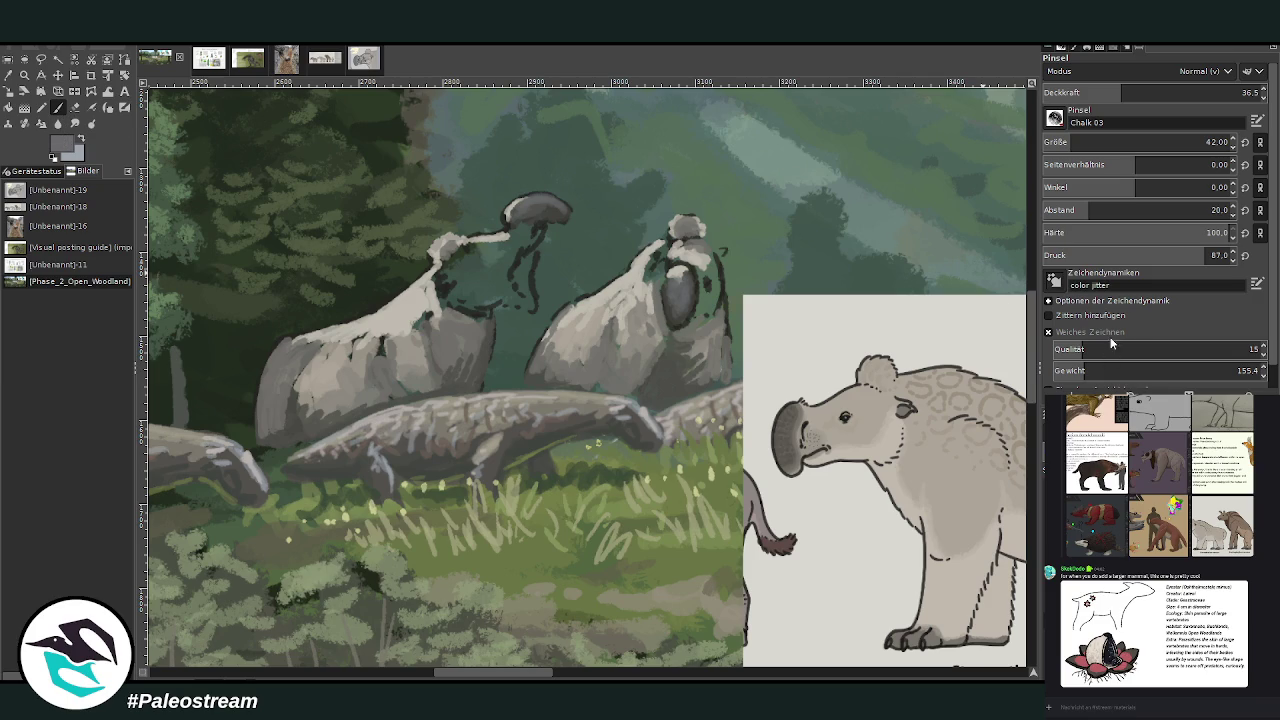
Step: Shrink the brush and paint the left mammal's neck in dark, purple-grey, then light grey
left_click(1185, 90)
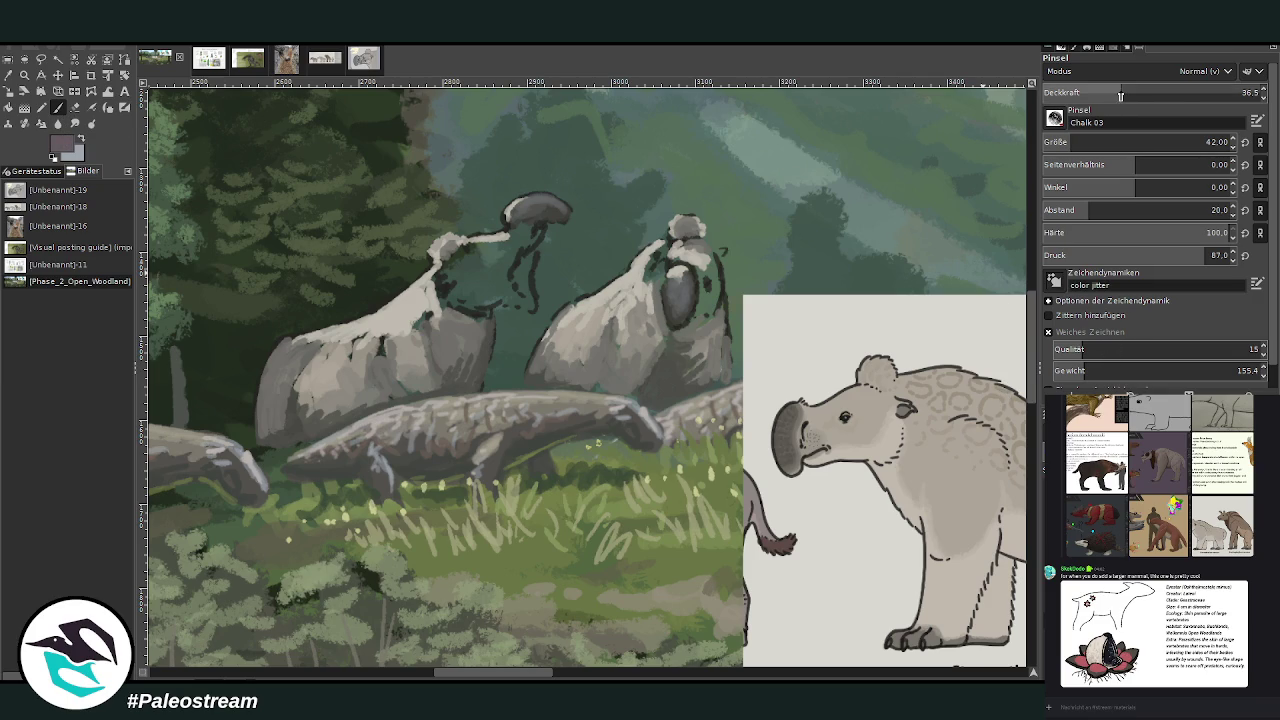
left_click_drag(1120, 145, 1066, 145)
mouse_move(521, 265)
left_mouse_down()
mouse_move(535, 305)
mouse_move(530, 264)
left_mouse_up()
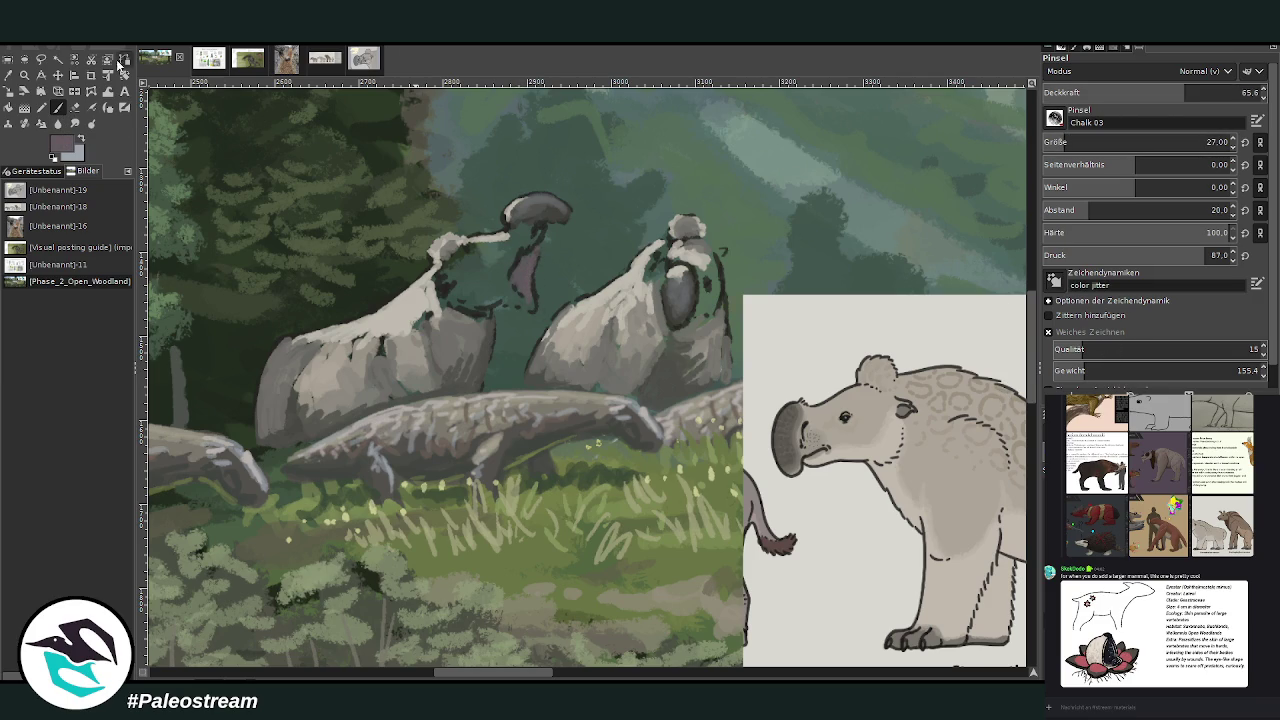
left_click(1005, 422, "ctrl")
mouse_move(515, 278)
left_mouse_down()
mouse_move(532, 285)
mouse_move(520, 258)
mouse_move(530, 250)
mouse_move(530, 300)
mouse_move(520, 262)
left_mouse_up()
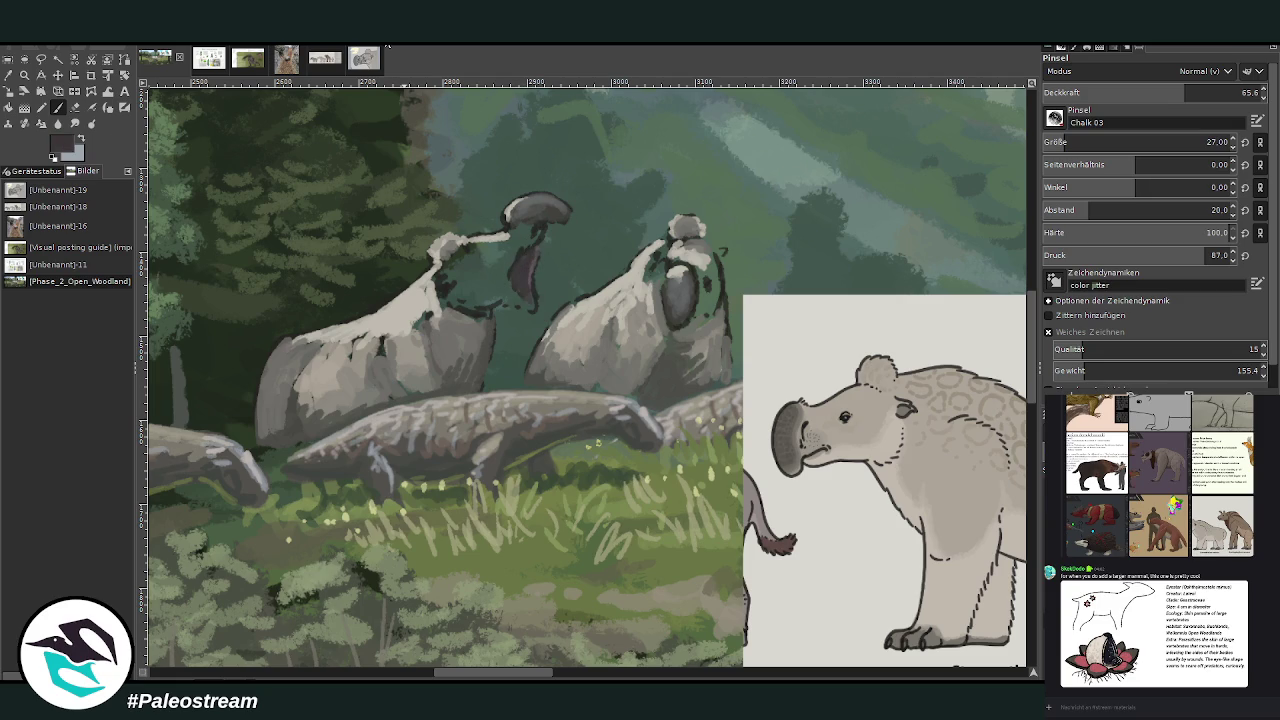
left_click(998, 372, "ctrl")
left_click(997, 369, "ctrl")
left_click_drag(515, 265, 522, 255)
Step: Sample a darker grey from the painting and fill the left mammal's head and neck
left_click(57, 75)
left_click(658, 296)
left_click(57, 107)
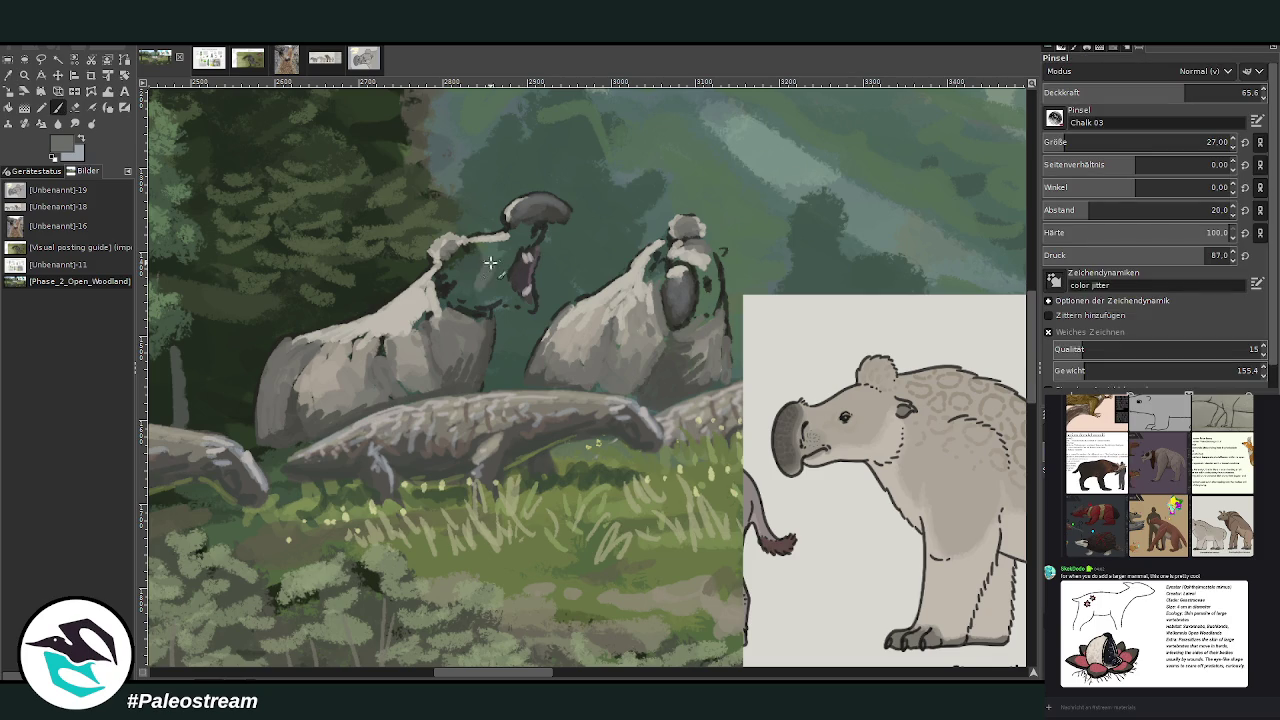
mouse_move(445, 270)
left_mouse_down()
mouse_move(466, 306)
mouse_move(522, 302)
mouse_move(488, 292)
mouse_move(502, 280)
mouse_move(493, 241)
mouse_move(518, 228)
mouse_move(532, 256)
mouse_move(500, 243)
mouse_move(462, 254)
left_mouse_up()
left_click(997, 377, "ctrl")
left_click(1003, 377, "ctrl")
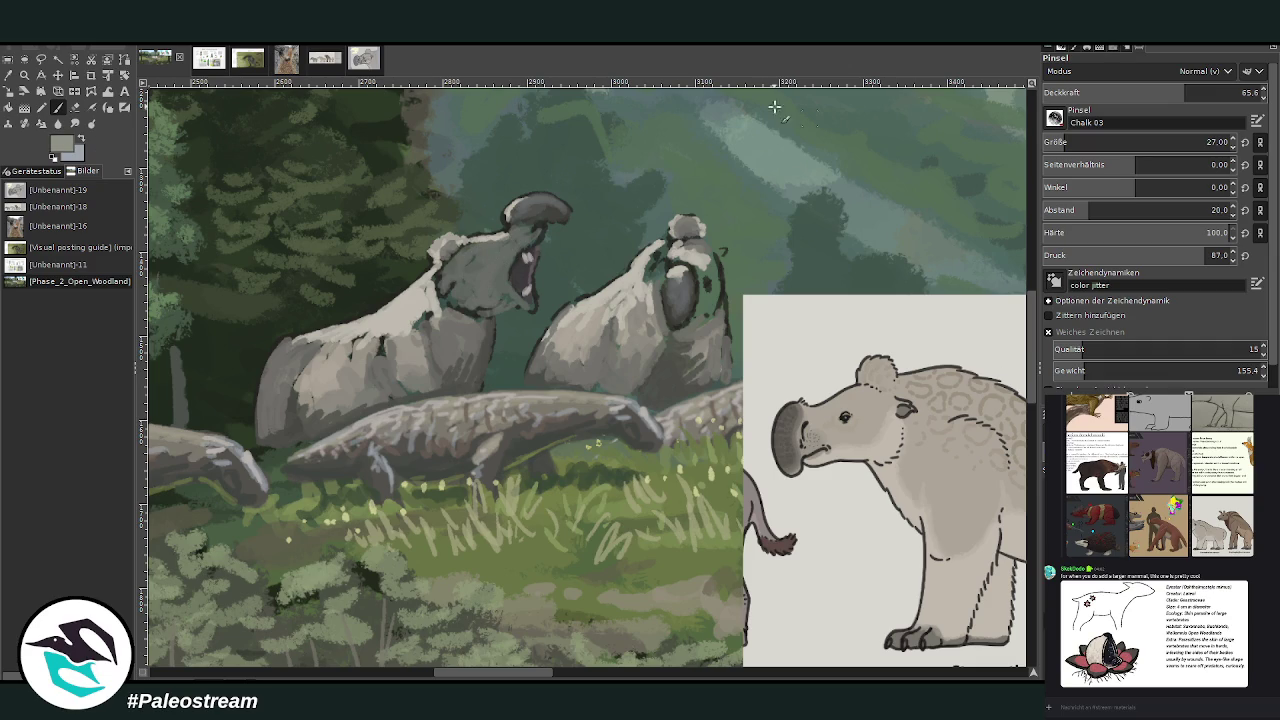
Step: Set brush opacity to 69.9 and add light grey-green highlights to both mammals' heads
mouse_move(475, 255)
left_mouse_down()
mouse_move(453, 264)
mouse_move(500, 242)
left_mouse_up()
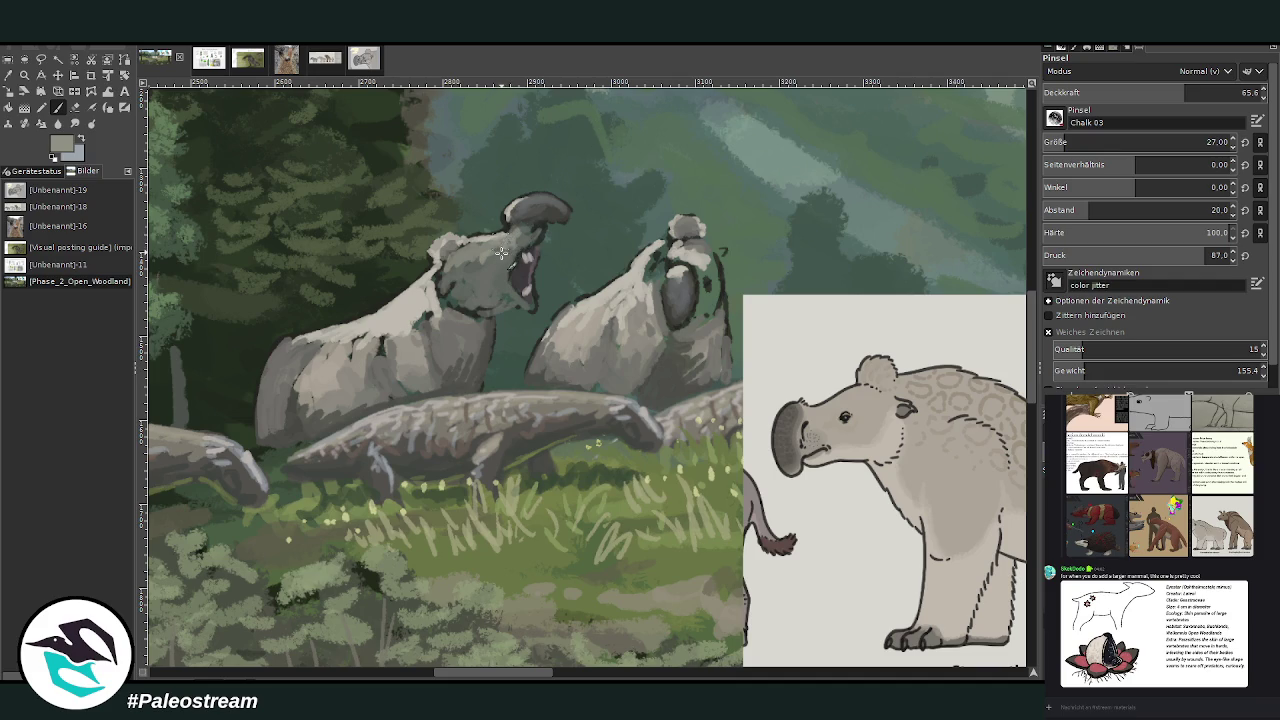
left_click(1173, 91)
type("69.9")
key("Return")
left_click_drag(479, 260, 452, 276)
mouse_move(660, 268)
left_mouse_down()
mouse_move(656, 288)
mouse_move(656, 256)
mouse_move(720, 288)
mouse_move(722, 305)
mouse_move(703, 309)
mouse_move(706, 288)
mouse_move(728, 338)
mouse_move(670, 341)
left_mouse_up()
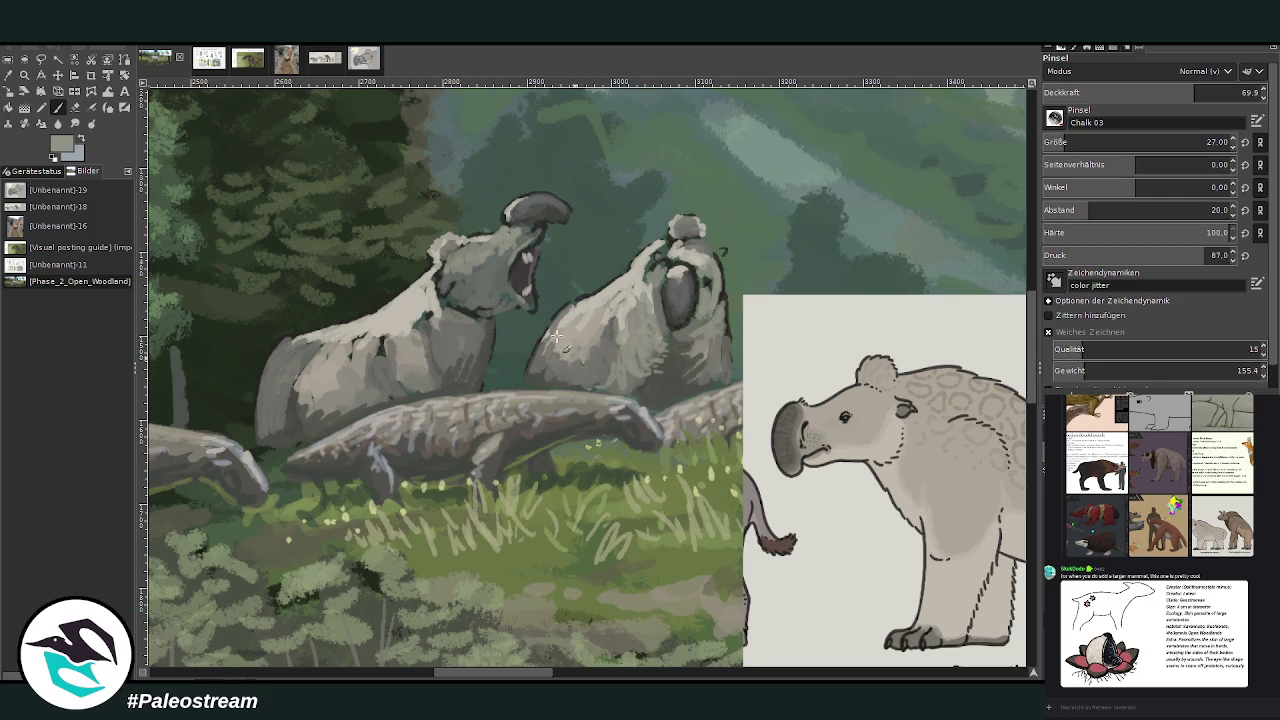
Step: Pick a darker grey, drop opacity to 41.4 and dab dark spots on the right mammal's head
key("o")
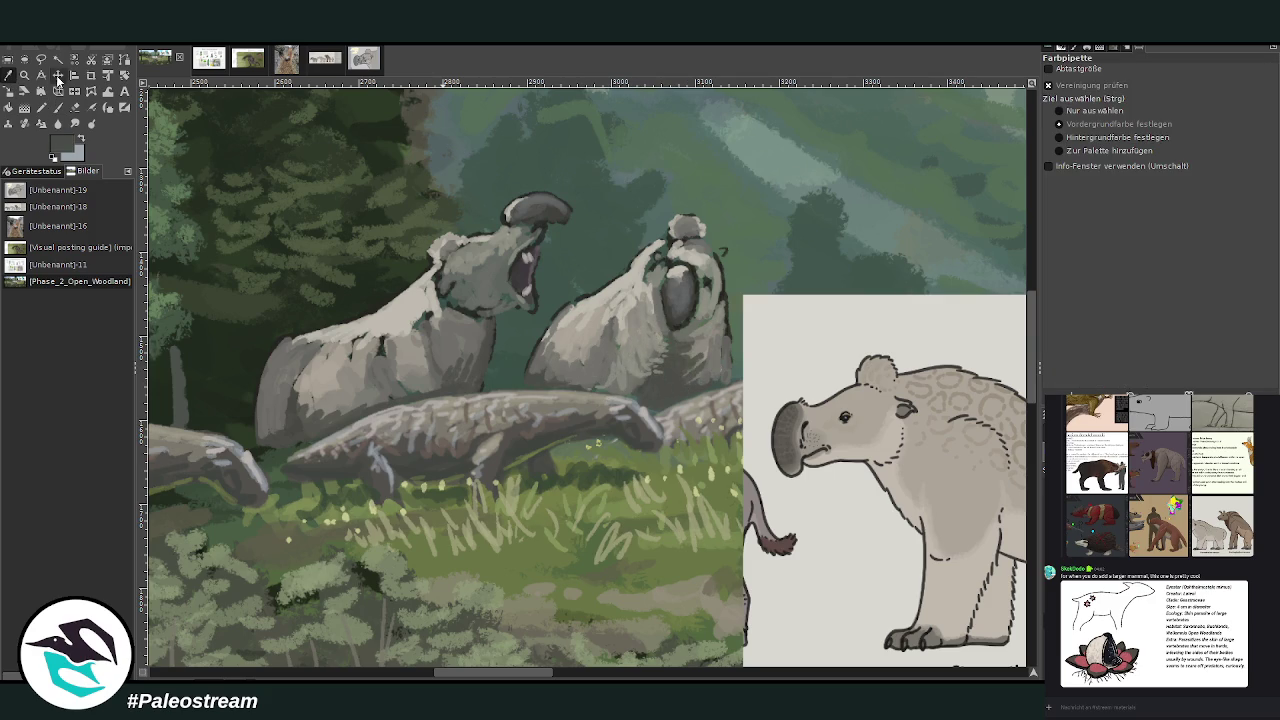
left_click(57, 107)
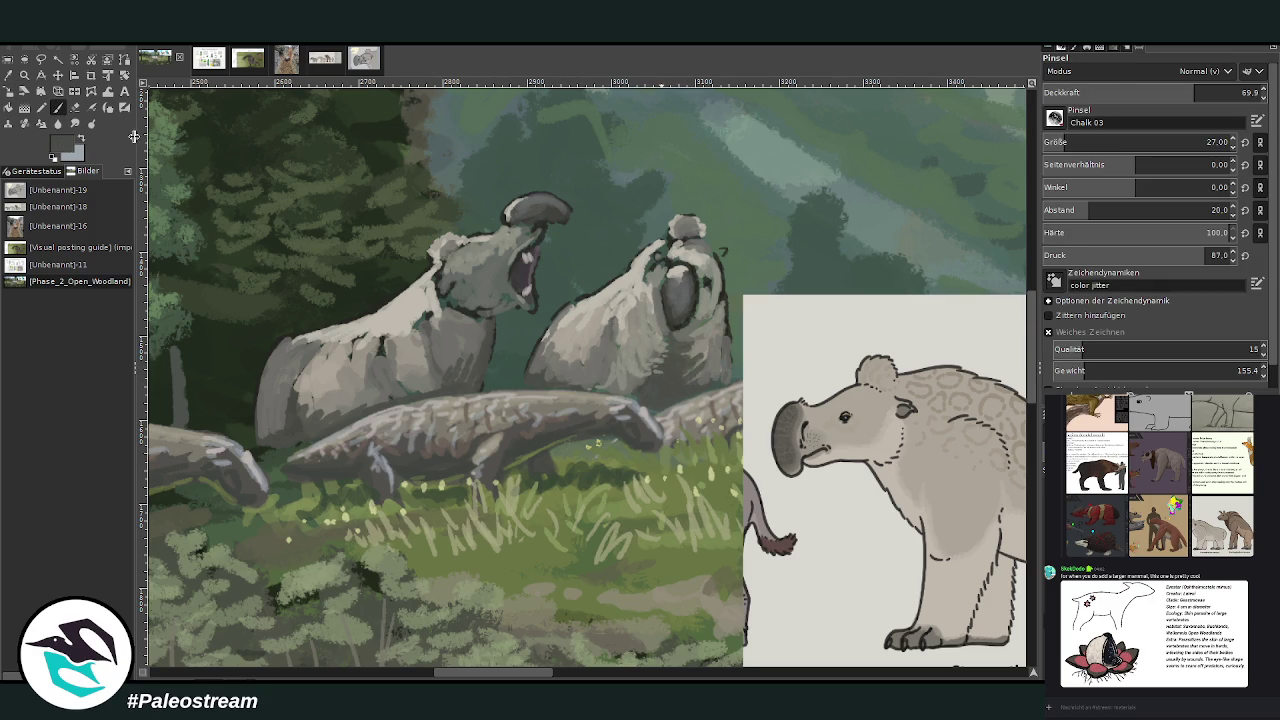
left_click(1000, 414, "ctrl")
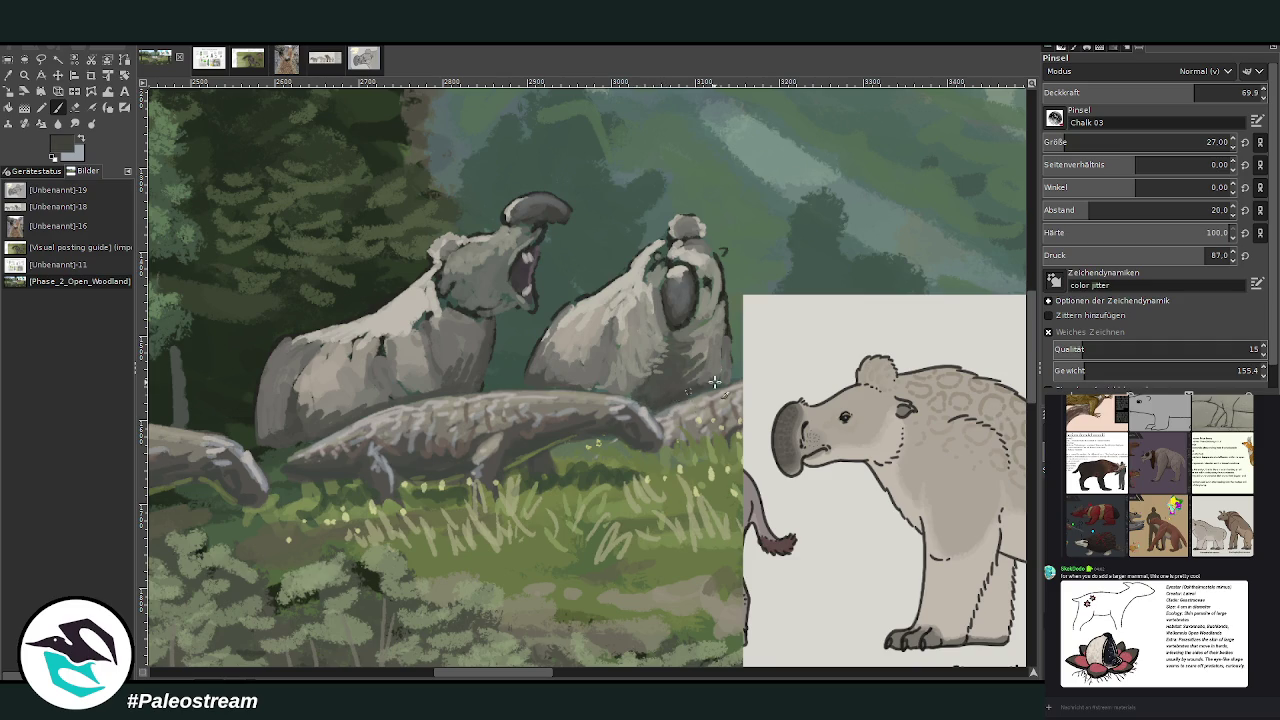
key("less")
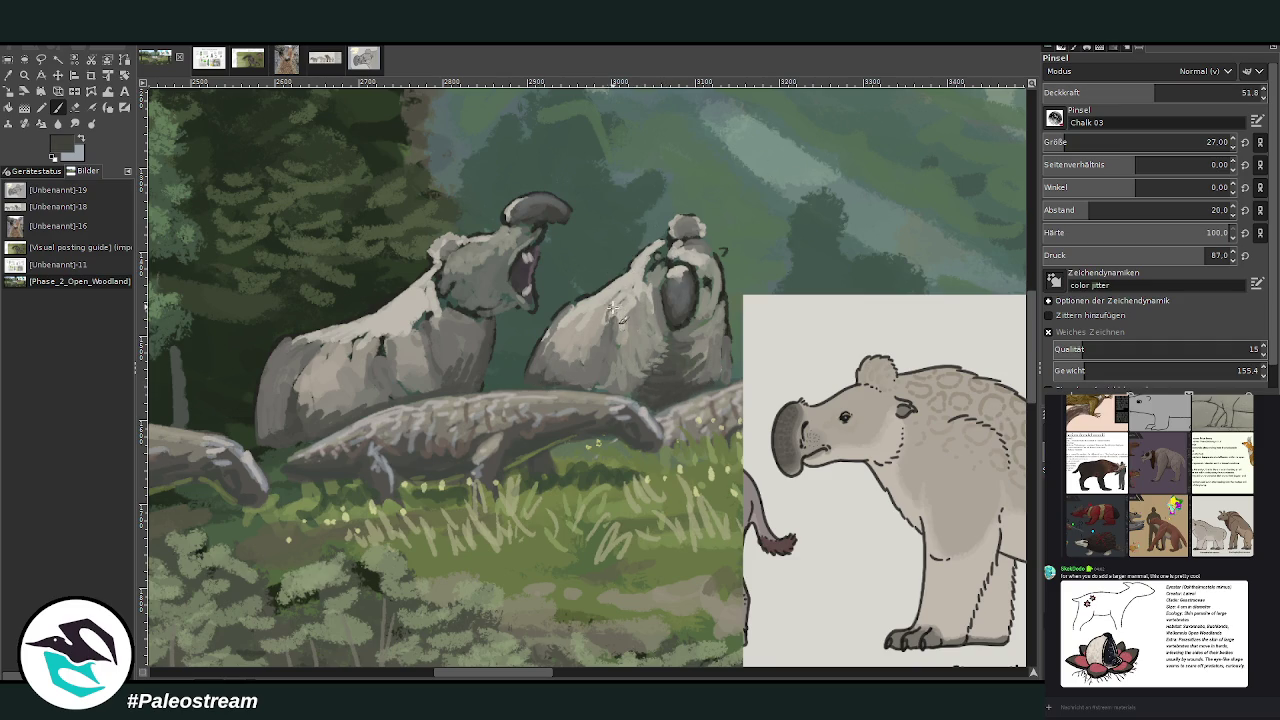
key("less")
key("less")
key("less")
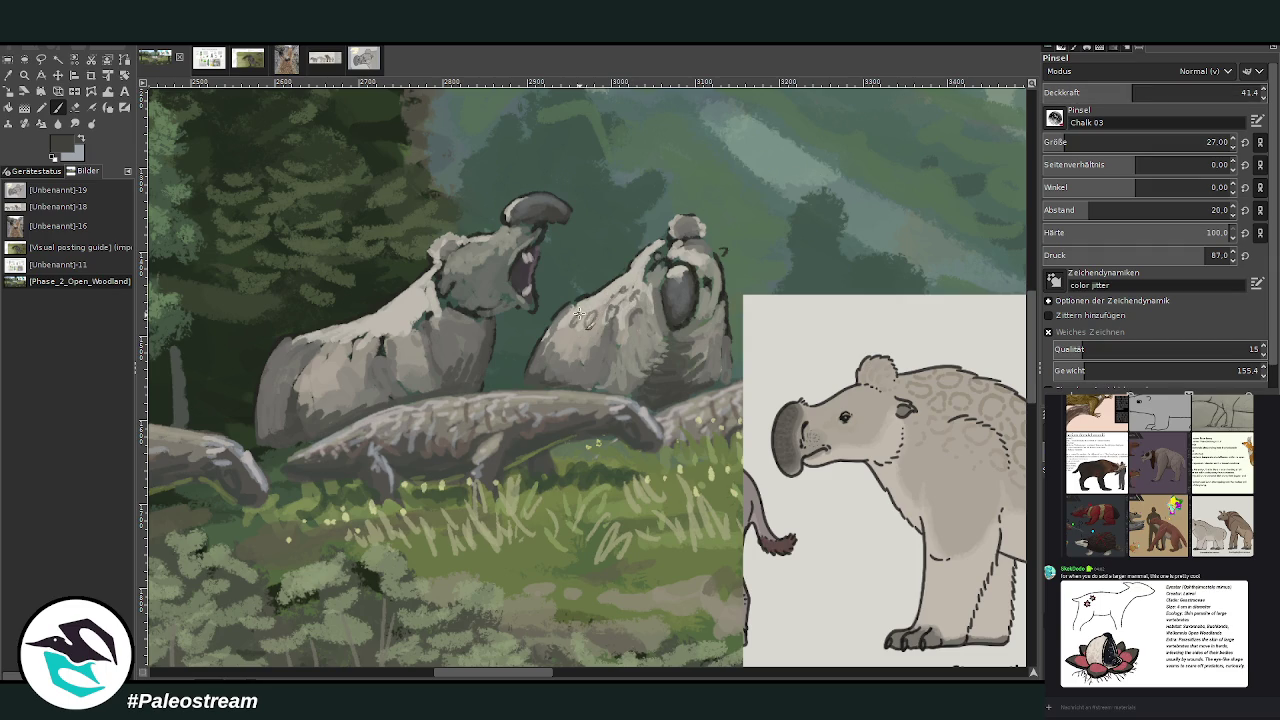
left_click_drag(609, 291, 635, 265)
Step: Sample light grey from the painting and lighten the left mammal's back
key("o")
left_click(428, 293)
key("p")
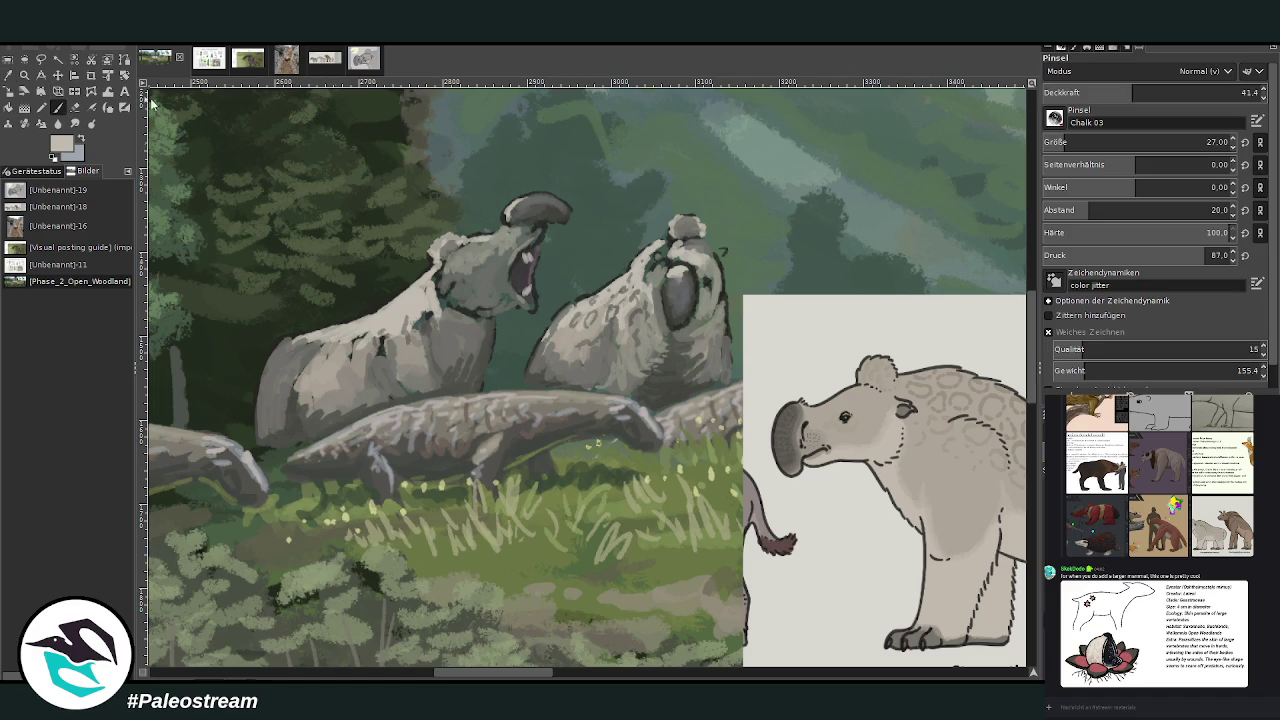
mouse_move(397, 347)
left_mouse_down()
mouse_move(274, 357)
mouse_move(274, 374)
left_mouse_up()
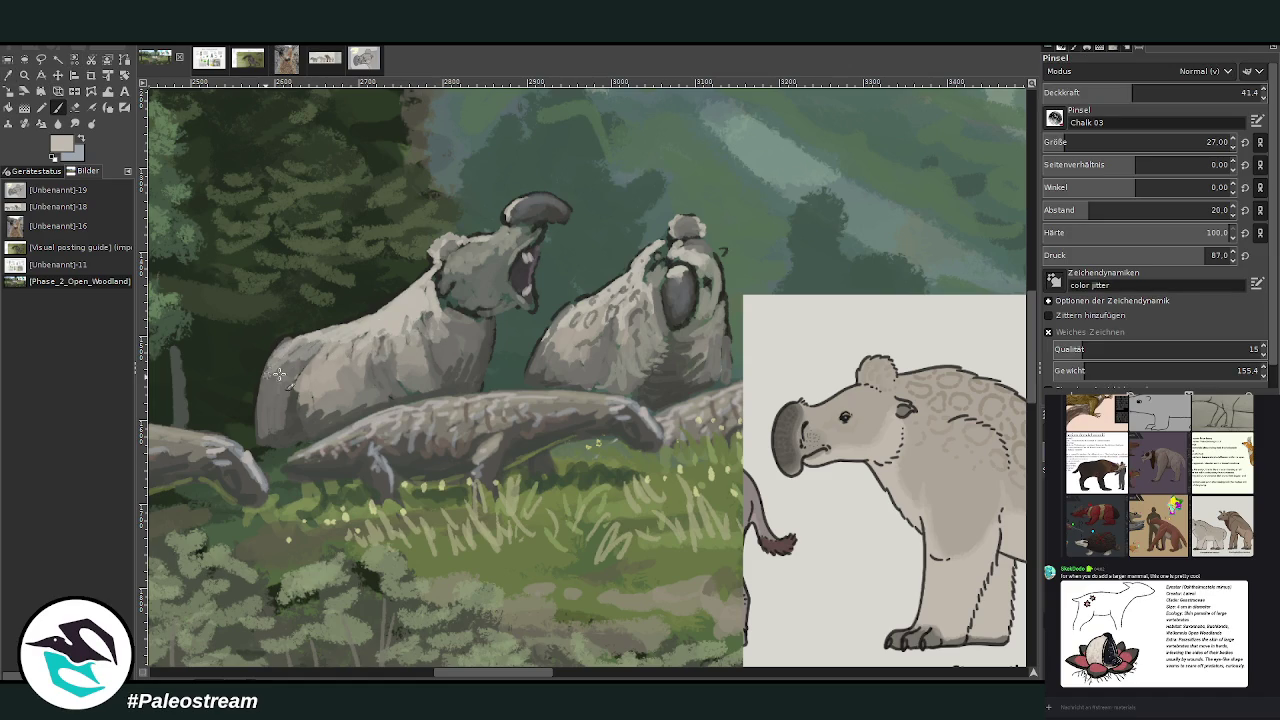
scroll(396, 350, "right", 5)
Step: Extend the left mammal's rump outline and dab light grey on both mammals' heads and faces
scroll(396, 350, "left", 6)
scroll(396, 350, "left", 1)
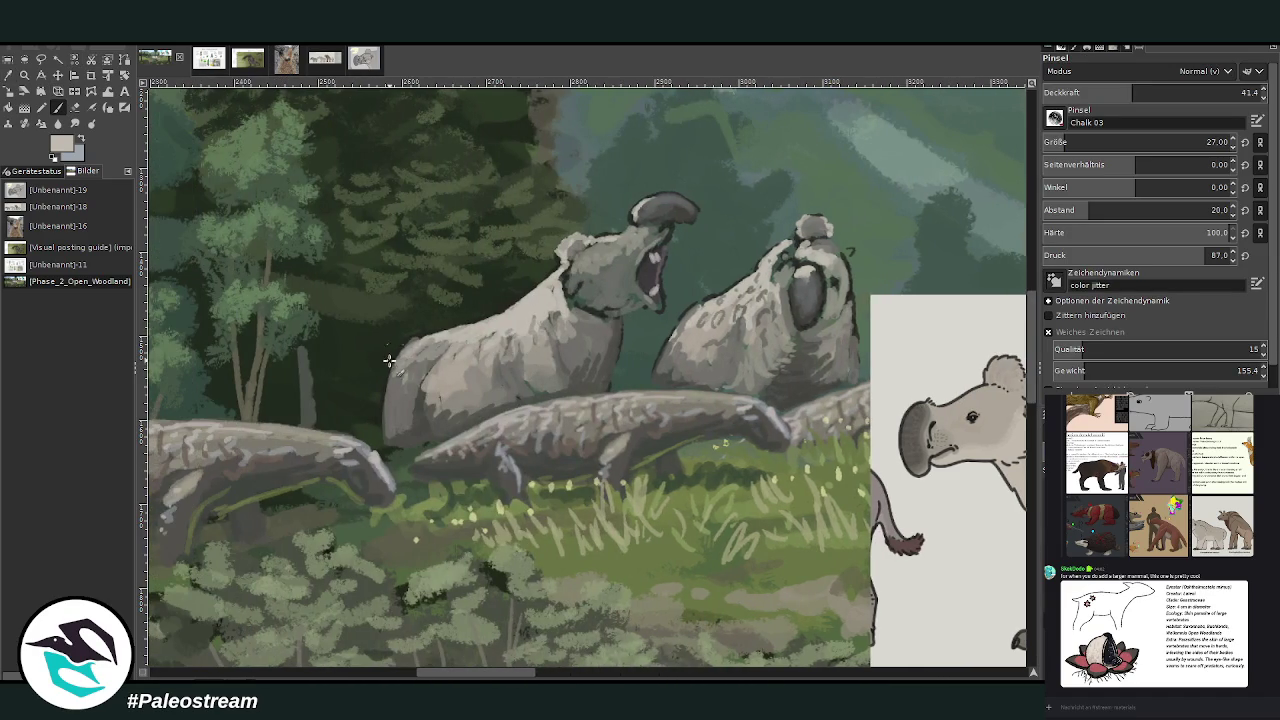
mouse_move(393, 366)
left_mouse_down()
mouse_move(378, 398)
mouse_move(424, 340)
mouse_move(410, 346)
left_mouse_up()
mouse_move(596, 250)
left_mouse_down()
mouse_move(586, 258)
mouse_move(627, 238)
left_mouse_up()
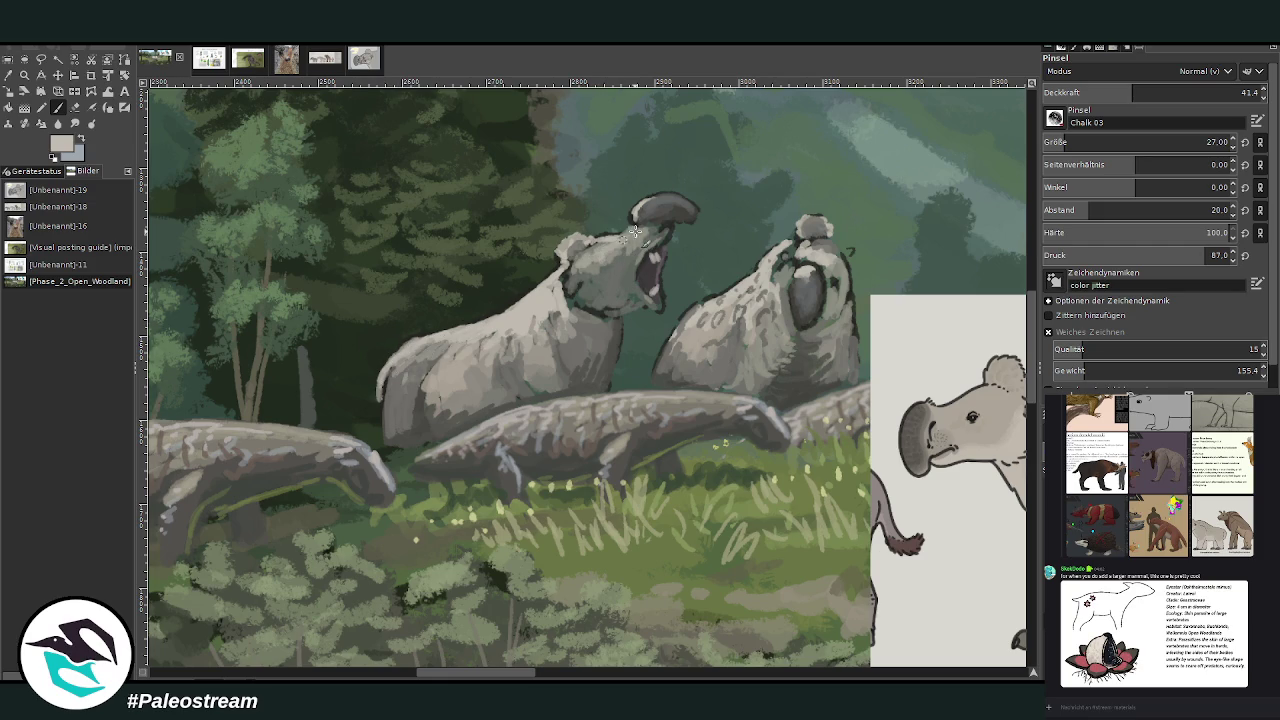
left_click_drag(805, 262, 806, 261)
mouse_move(788, 251)
left_mouse_down()
mouse_move(766, 281)
mouse_move(786, 320)
left_mouse_up()
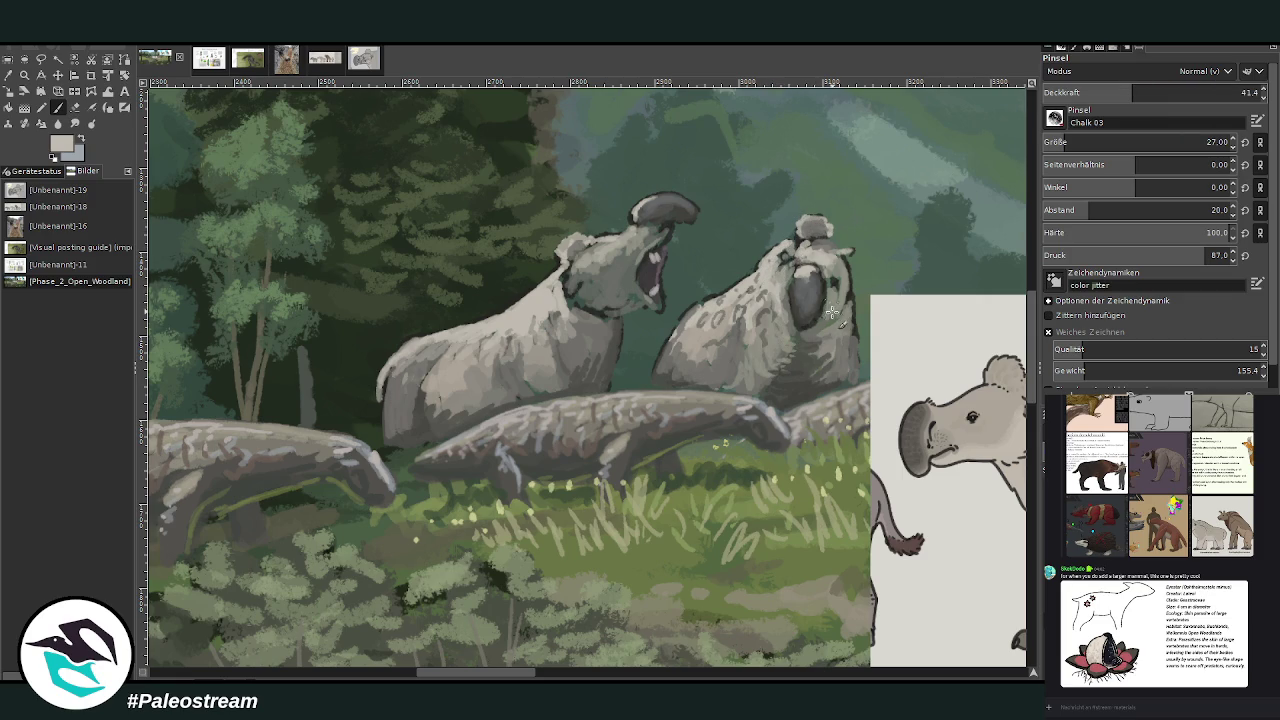
left_click_drag(806, 263, 825, 270)
Step: Sample dark and lighter greys from the painting and raise brush opacity to 69.3
left_click(9, 75)
left_click(668, 228)
key("p")
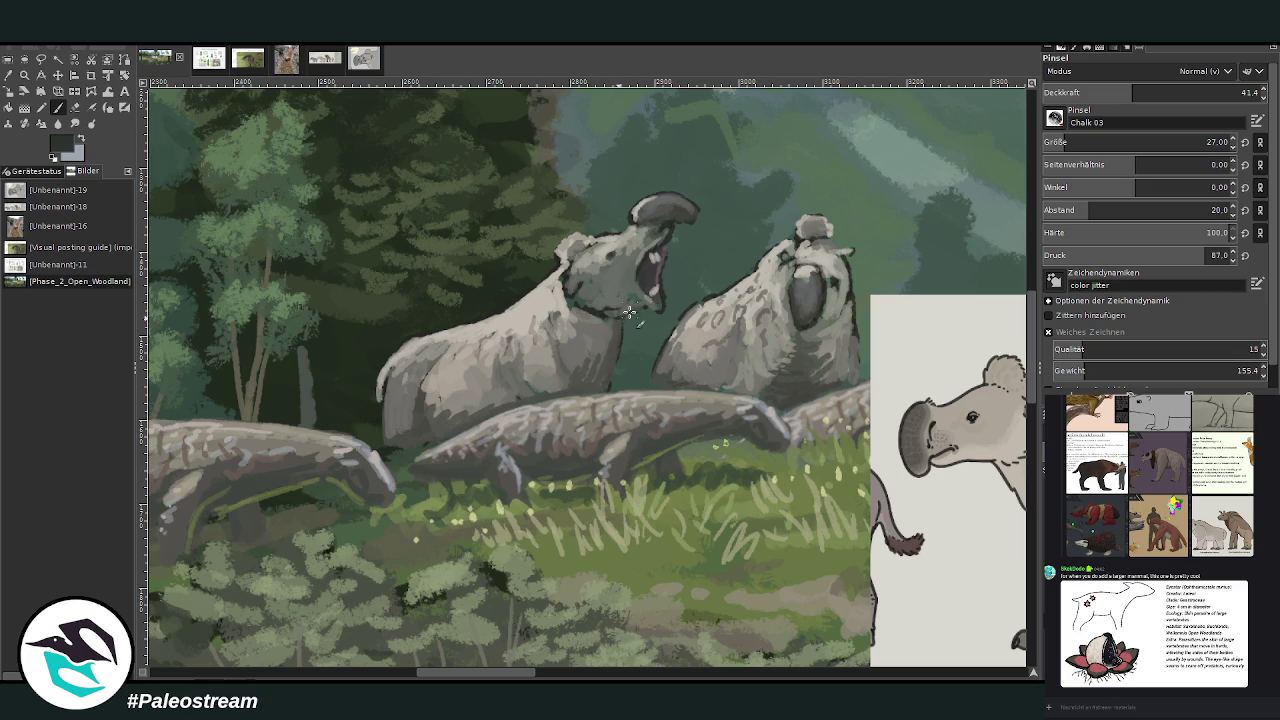
key("o")
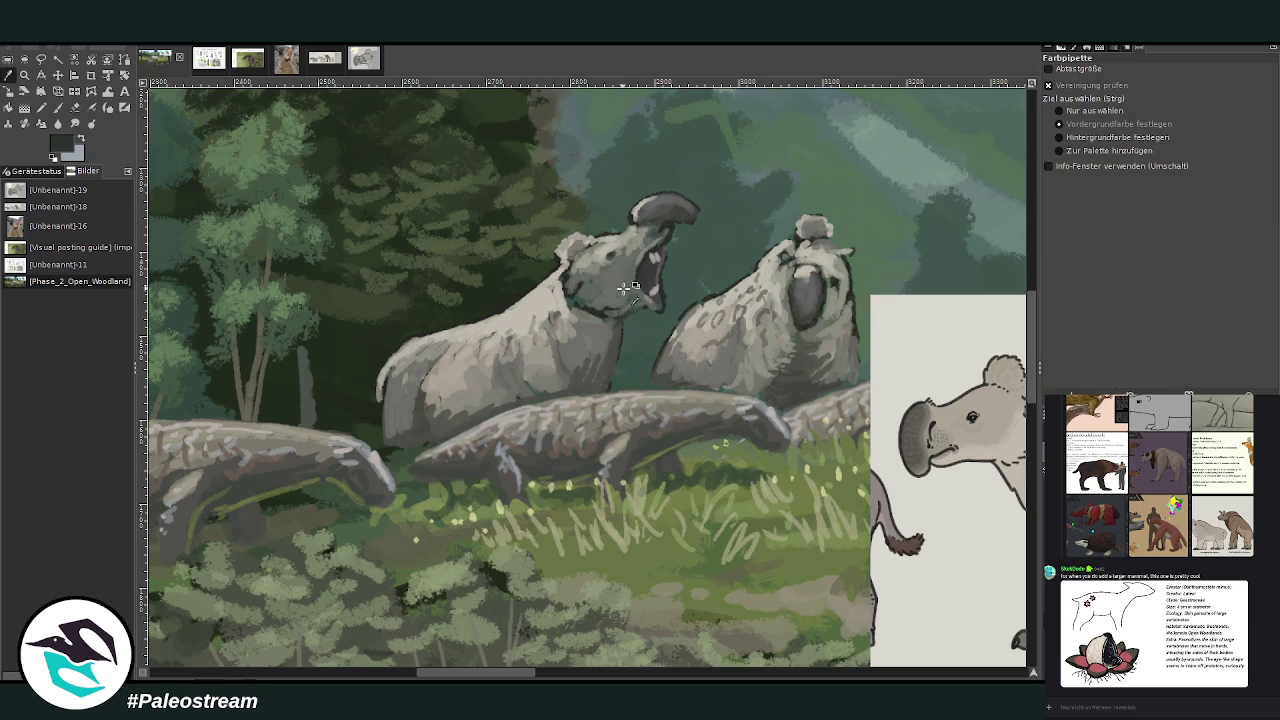
left_click(590, 345)
key("p")
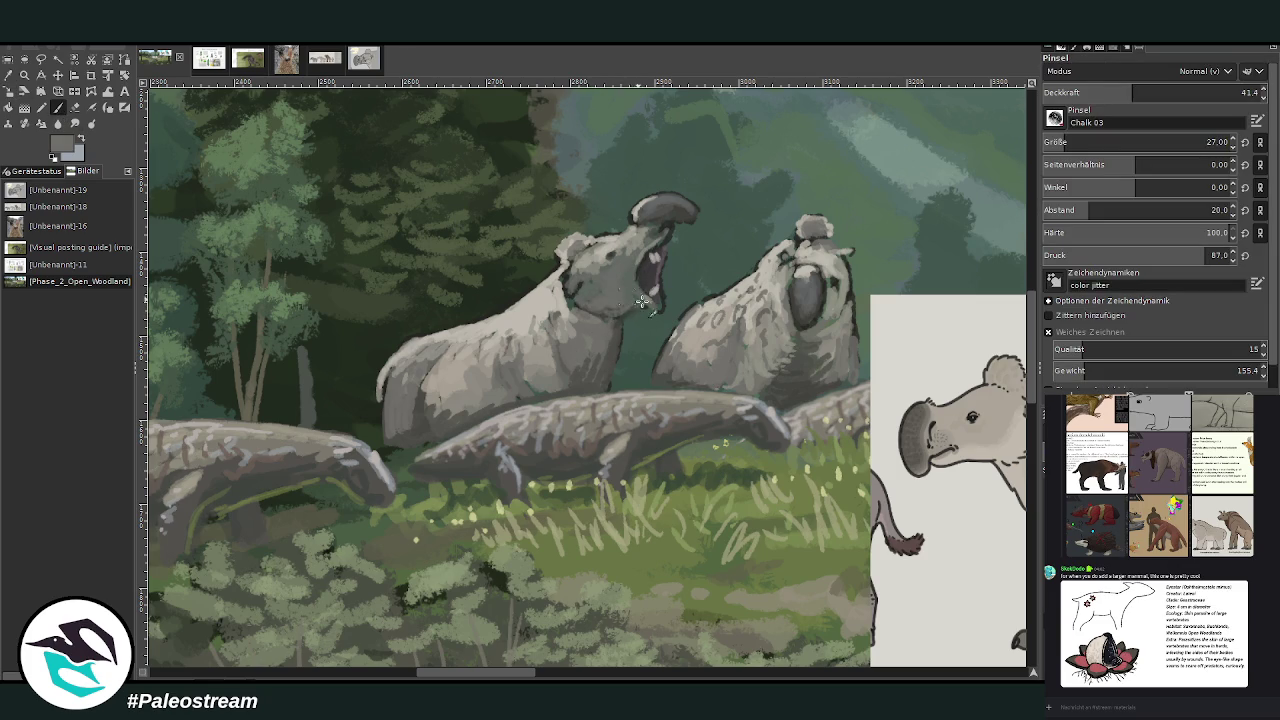
left_click_drag(1132, 92, 1192, 92)
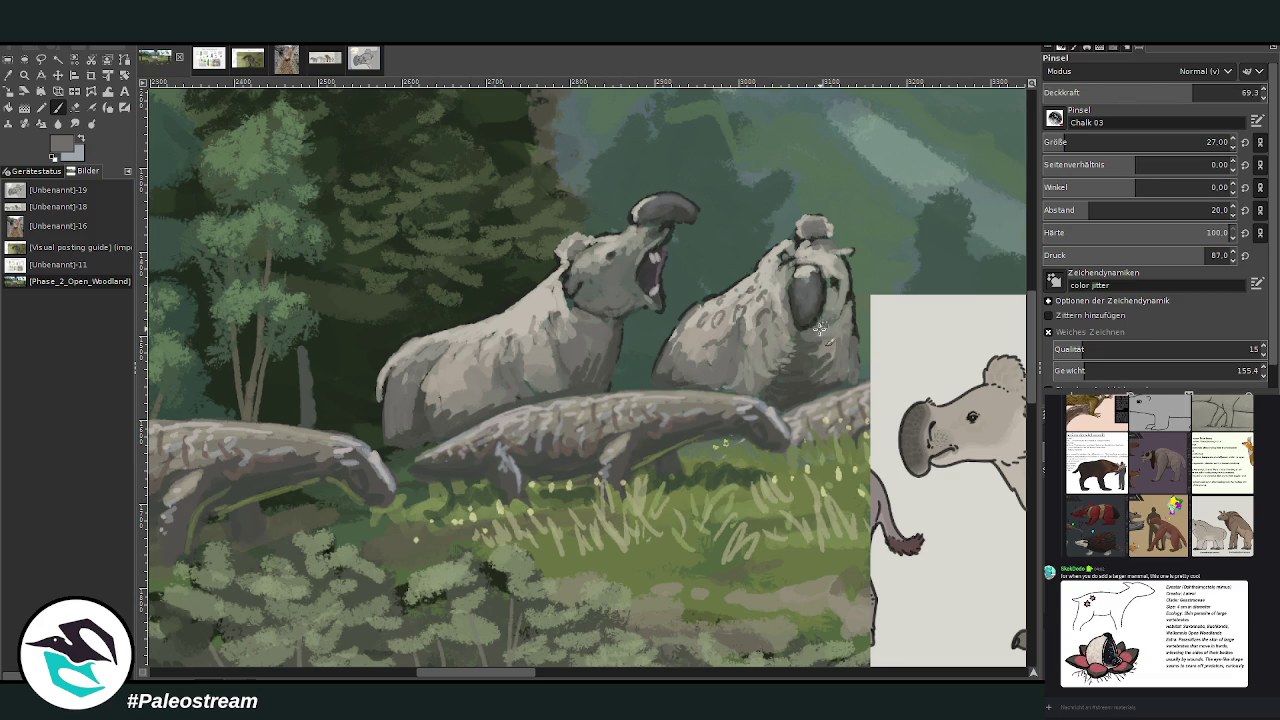
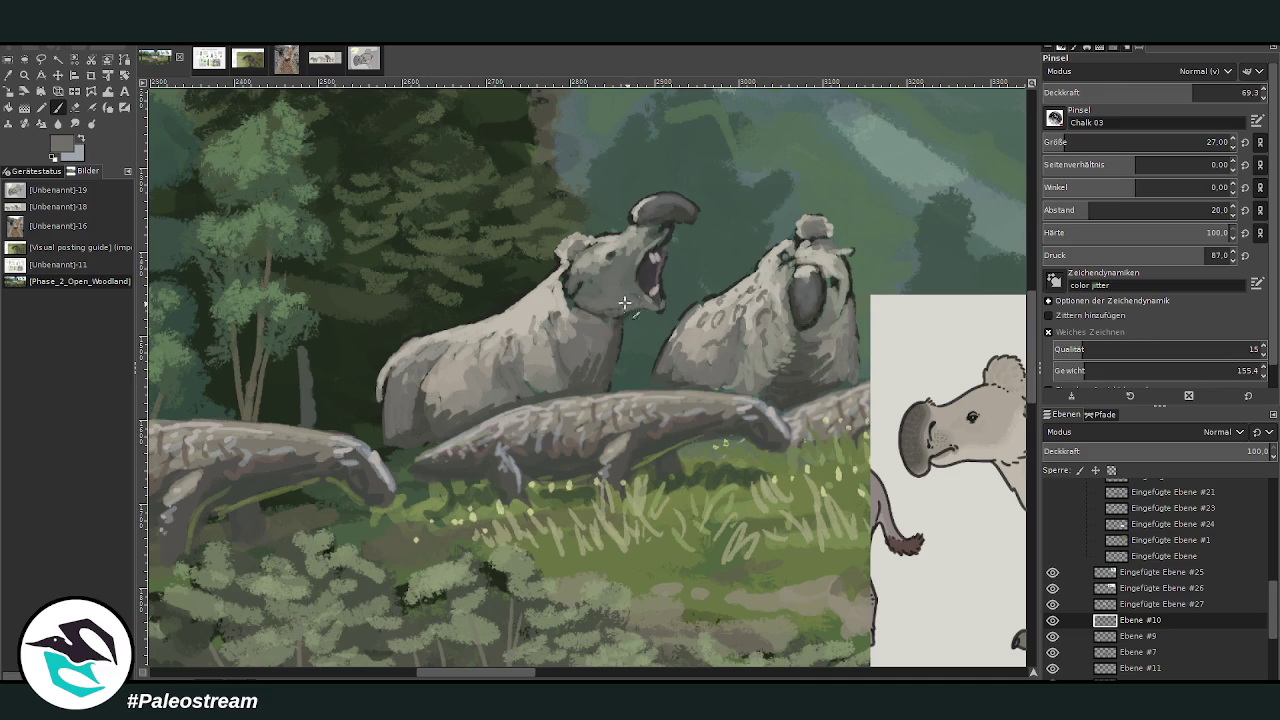
Step: Repaint the left animal's neck and belly shading, then sample the light olive grass colour
mouse_move(593, 298)
left_mouse_down()
mouse_move(568, 280)
mouse_move(540, 350)
mouse_move(508, 339)
left_mouse_up()
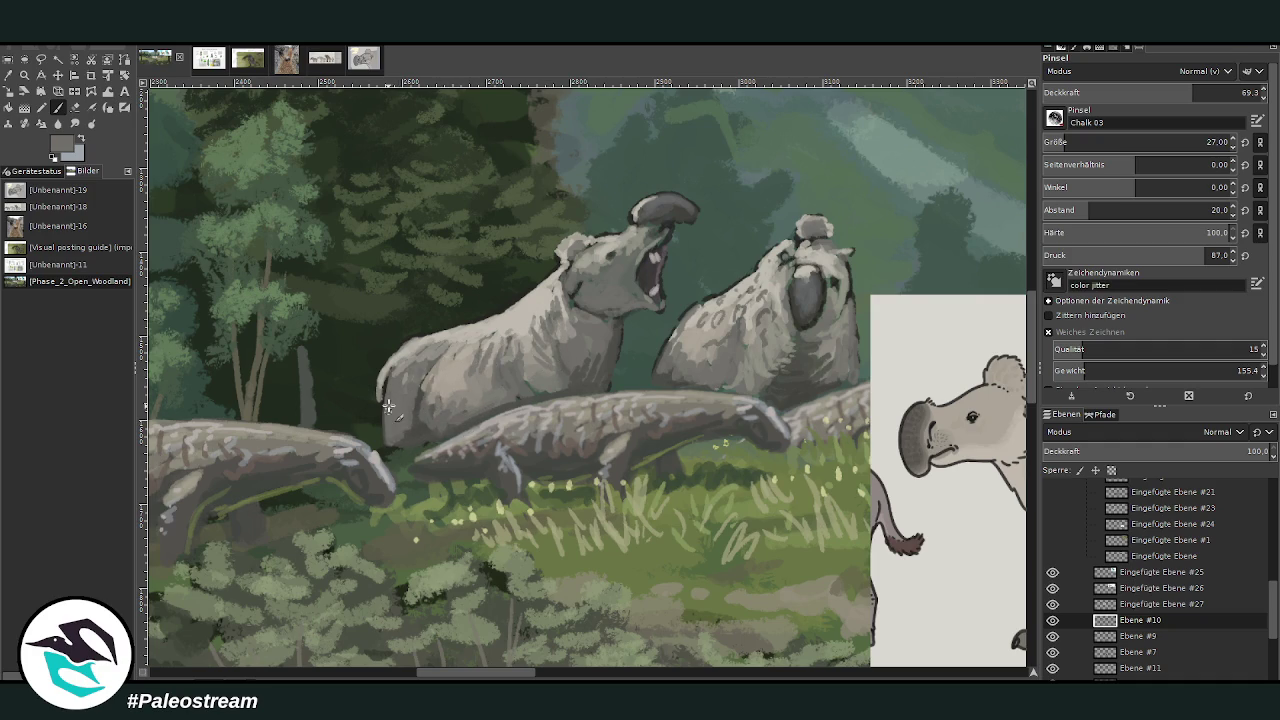
mouse_move(391, 452)
left_mouse_down()
mouse_move(405, 446)
mouse_move(392, 452)
mouse_move(392, 420)
left_mouse_up()
left_click(8, 75)
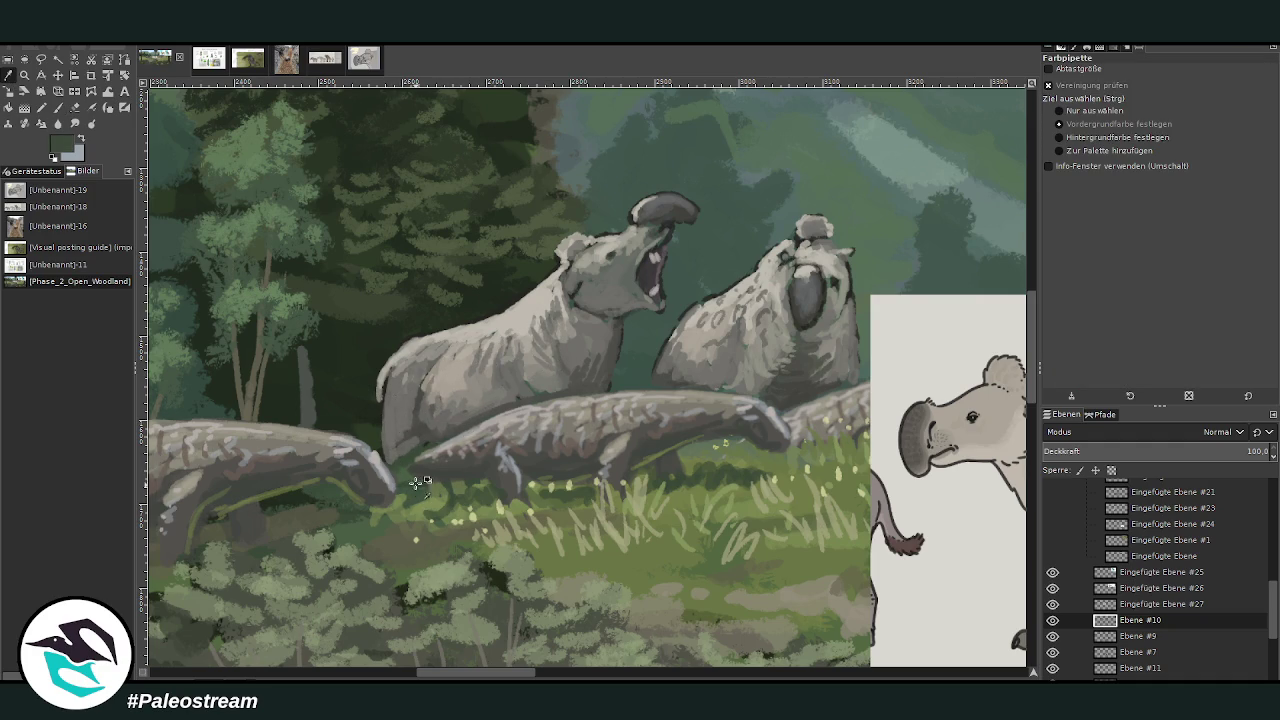
left_click(640, 515)
key("p")
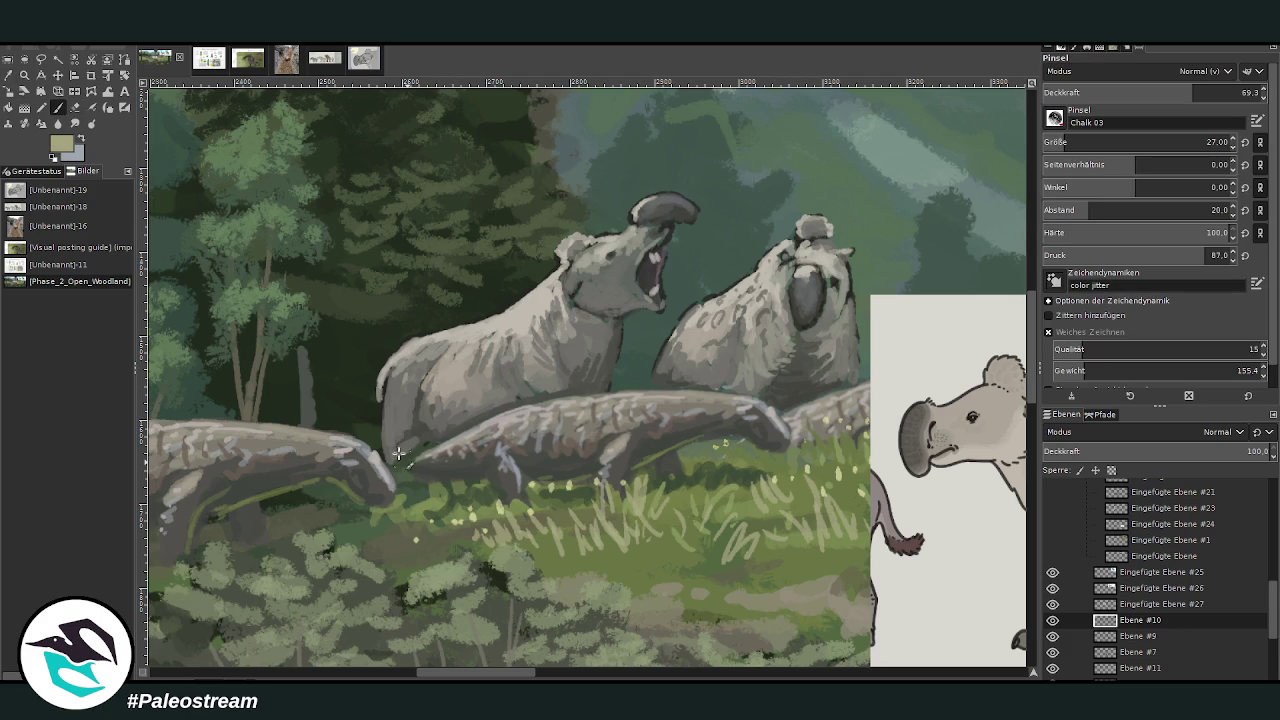
Step: Paint light grass blades near the animal's leg and tail, then sample a dark grey
mouse_move(395, 458)
left_mouse_down()
mouse_move(420, 435)
mouse_move(458, 430)
mouse_move(416, 433)
mouse_move(395, 470)
mouse_move(411, 458)
mouse_move(402, 488)
mouse_move(422, 414)
mouse_move(428, 432)
left_mouse_up()
mouse_move(728, 444)
left_mouse_down()
mouse_move(732, 466)
mouse_move(724, 444)
left_mouse_up()
mouse_move(740, 446)
left_mouse_down()
mouse_move(748, 468)
mouse_move(696, 452)
left_mouse_up()
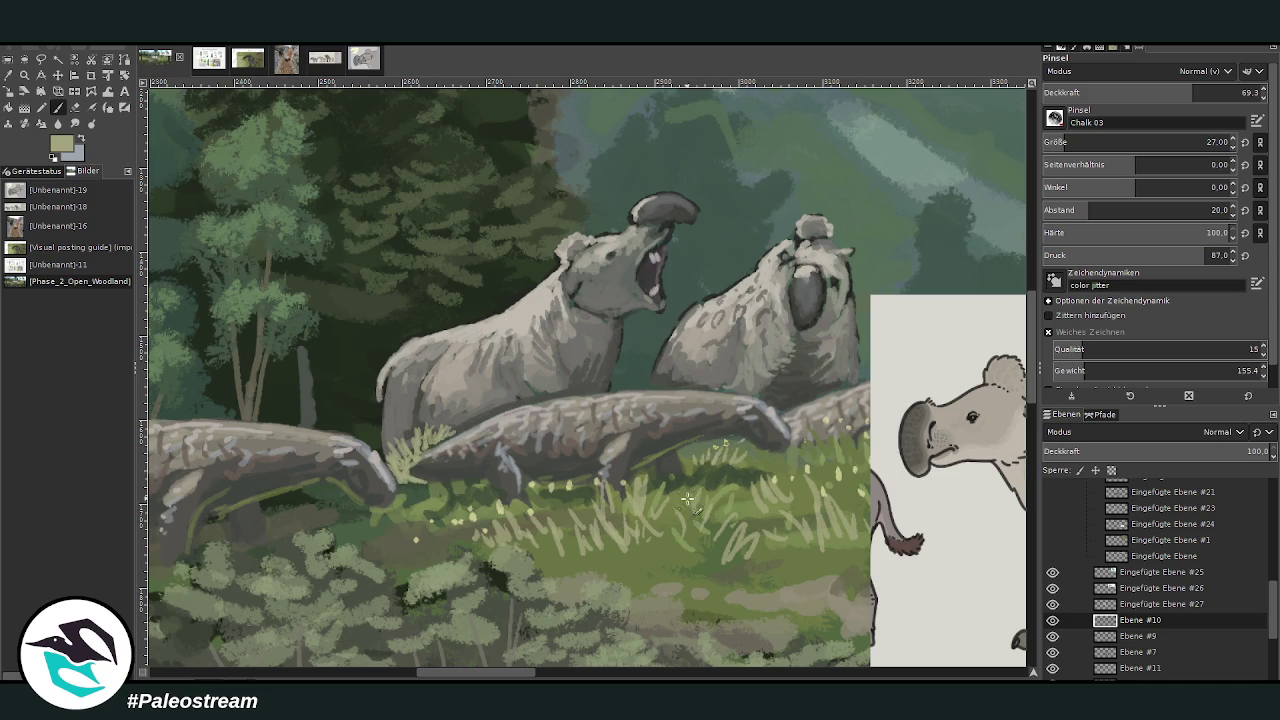
key("o")
left_click(672, 225)
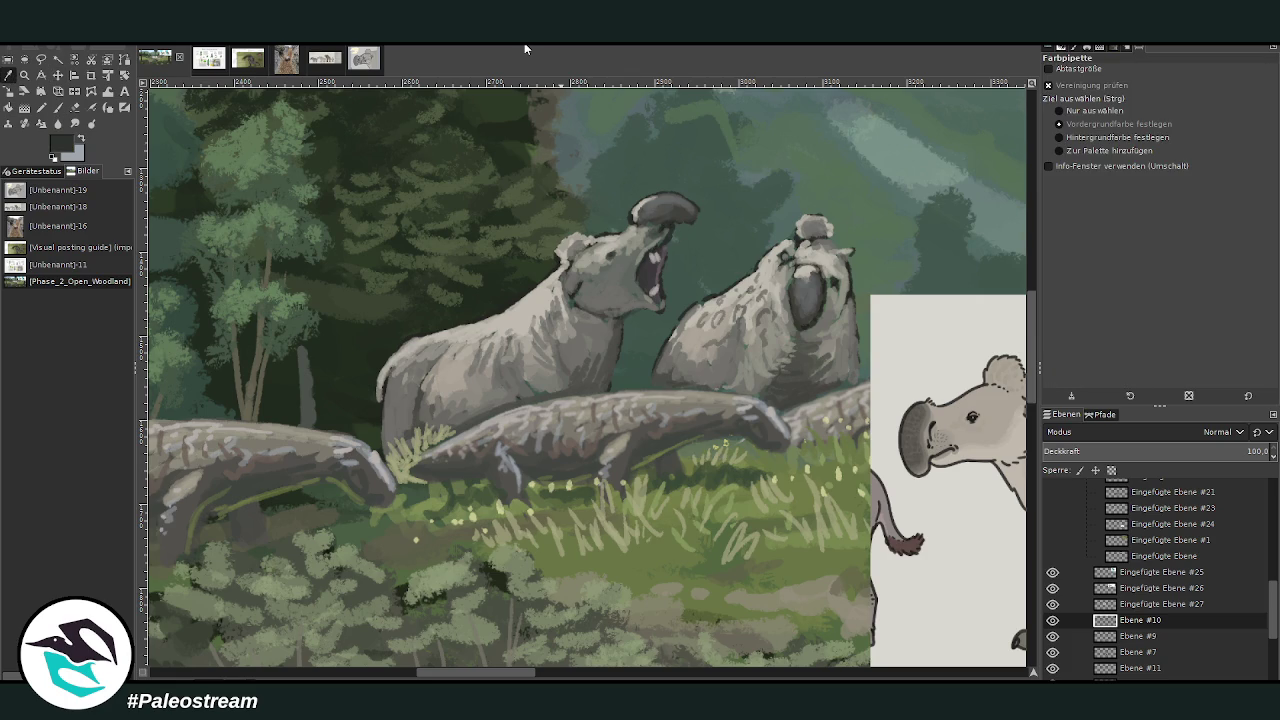
key("p")
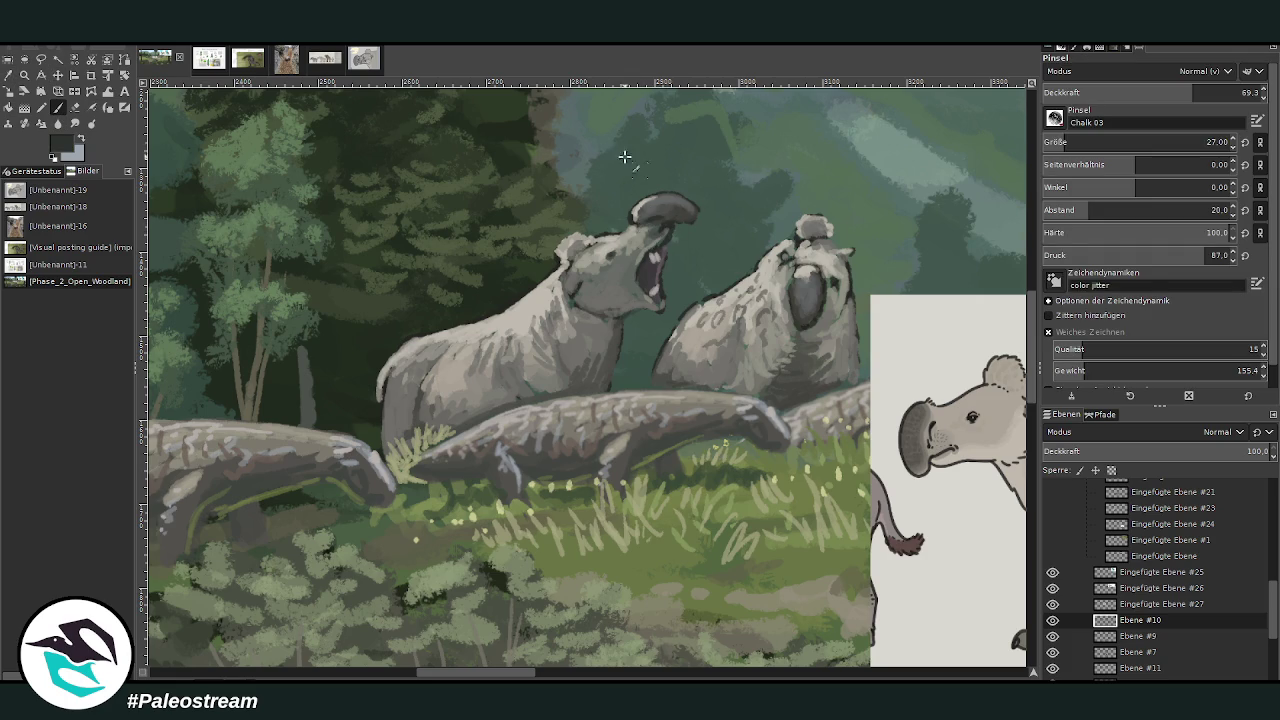
Step: Swap colours, set brush size 19, and dab light specks around and above the animal's head
left_click(80, 139)
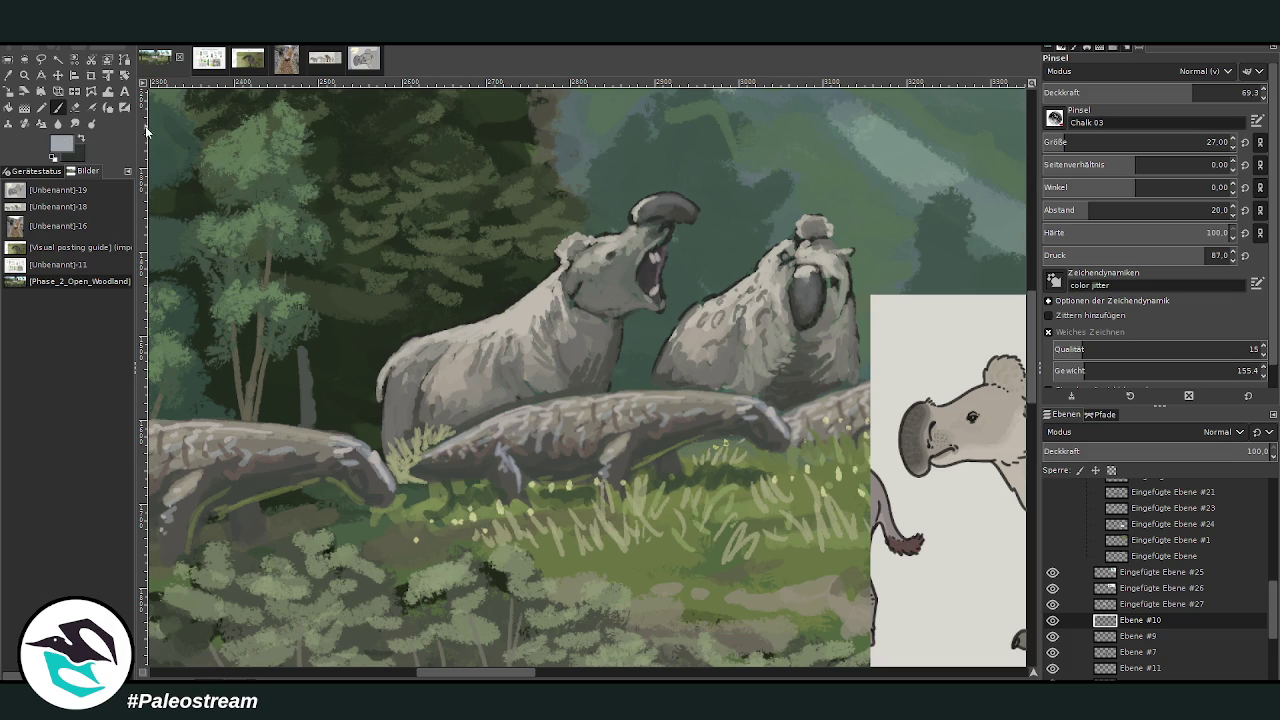
left_click(1207, 142)
type("19")
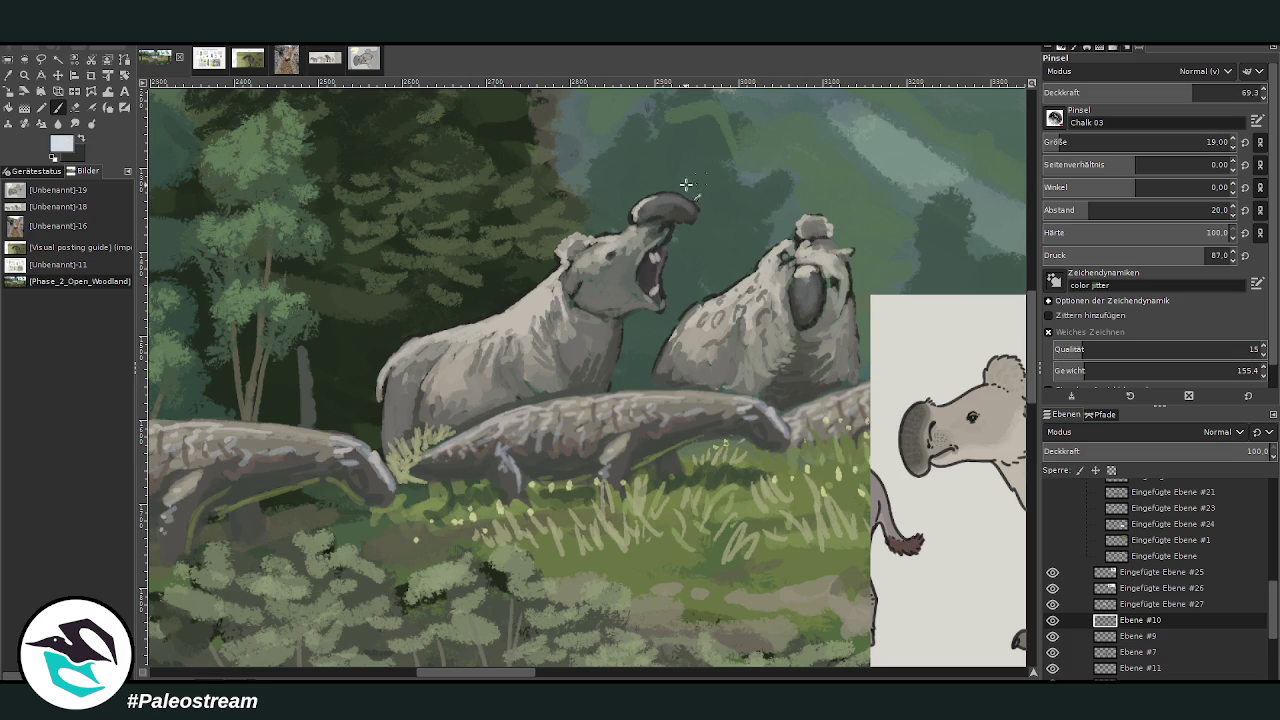
left_click(679, 189)
left_click(700, 180)
left_click(723, 212)
left_click(716, 212)
left_click(700, 228)
left_click(730, 205)
left_click(716, 160)
left_click(728, 176)
Step: At opacity 84, darken the right animal's face and left snout, then pick medium grey at opacity 70
left_click(1225, 88)
left_click_drag(816, 268, 797, 320)
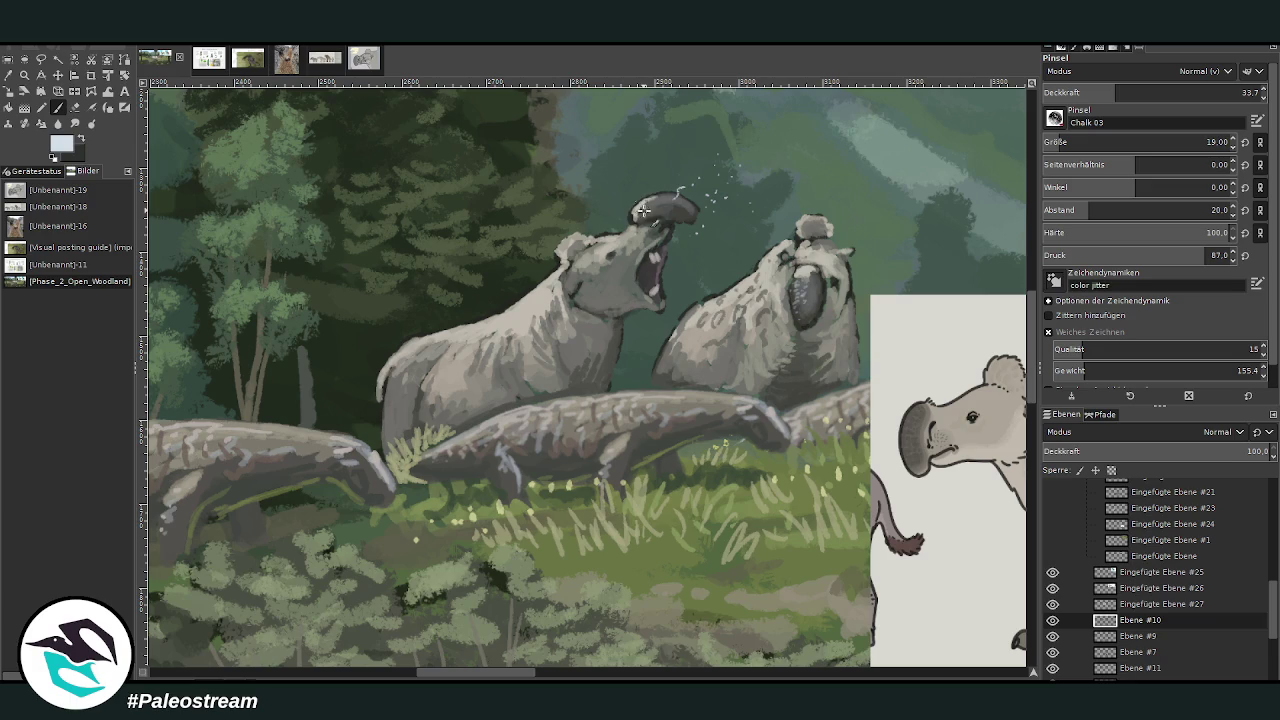
left_click_drag(667, 202, 684, 206)
key("o")
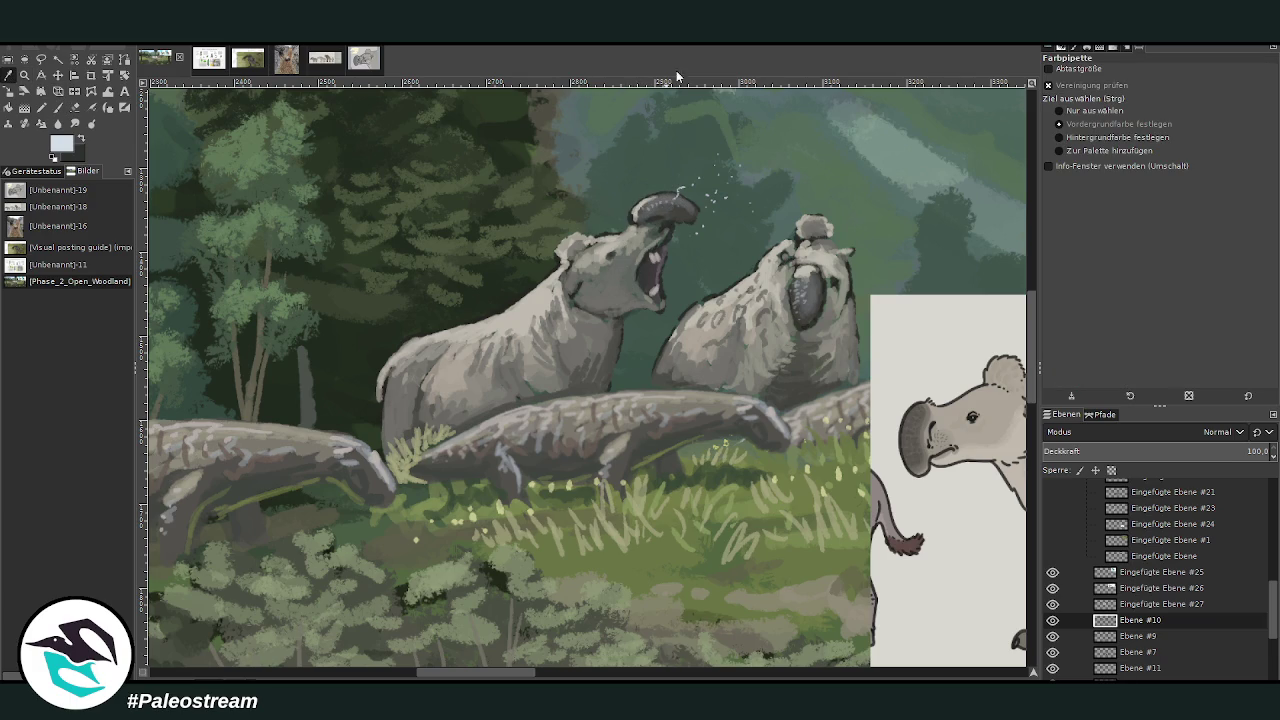
left_click(582, 340)
key("p")
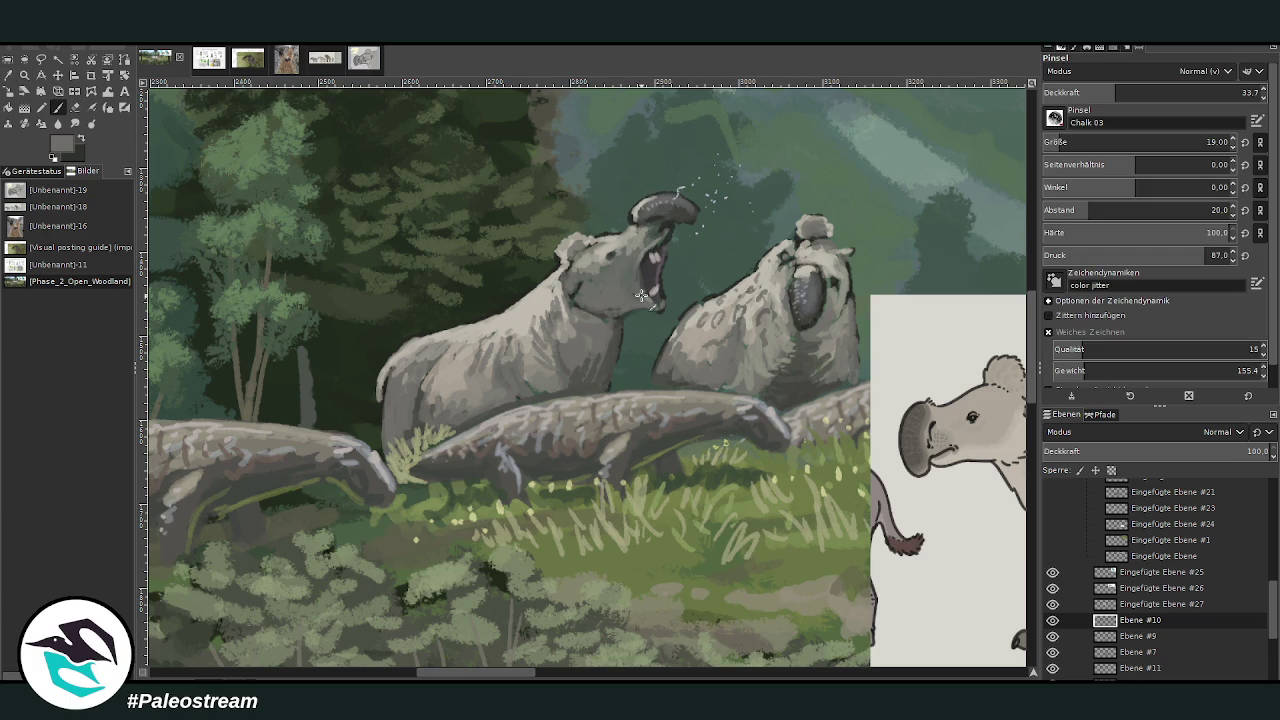
left_click_drag(1106, 95, 1194, 95)
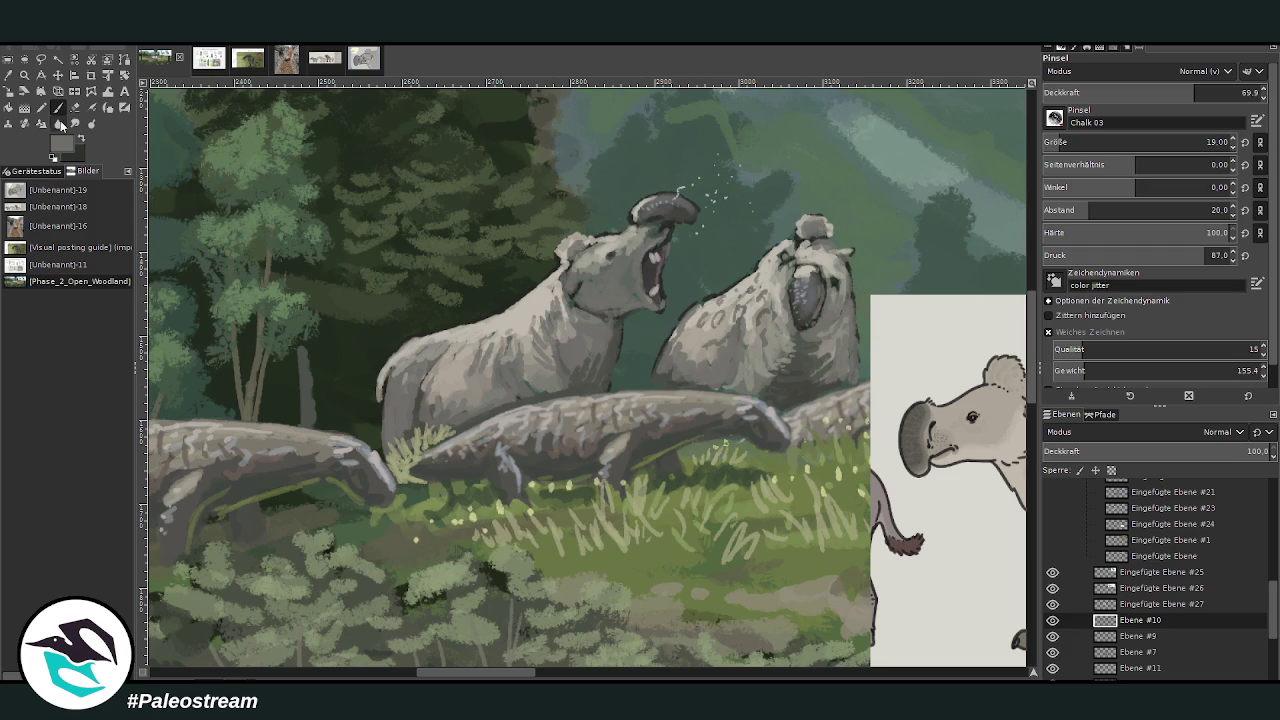
Step: Sample light and dark greys from the reference and lower brush opacity to 44.5
left_click(994, 395, "ctrl")
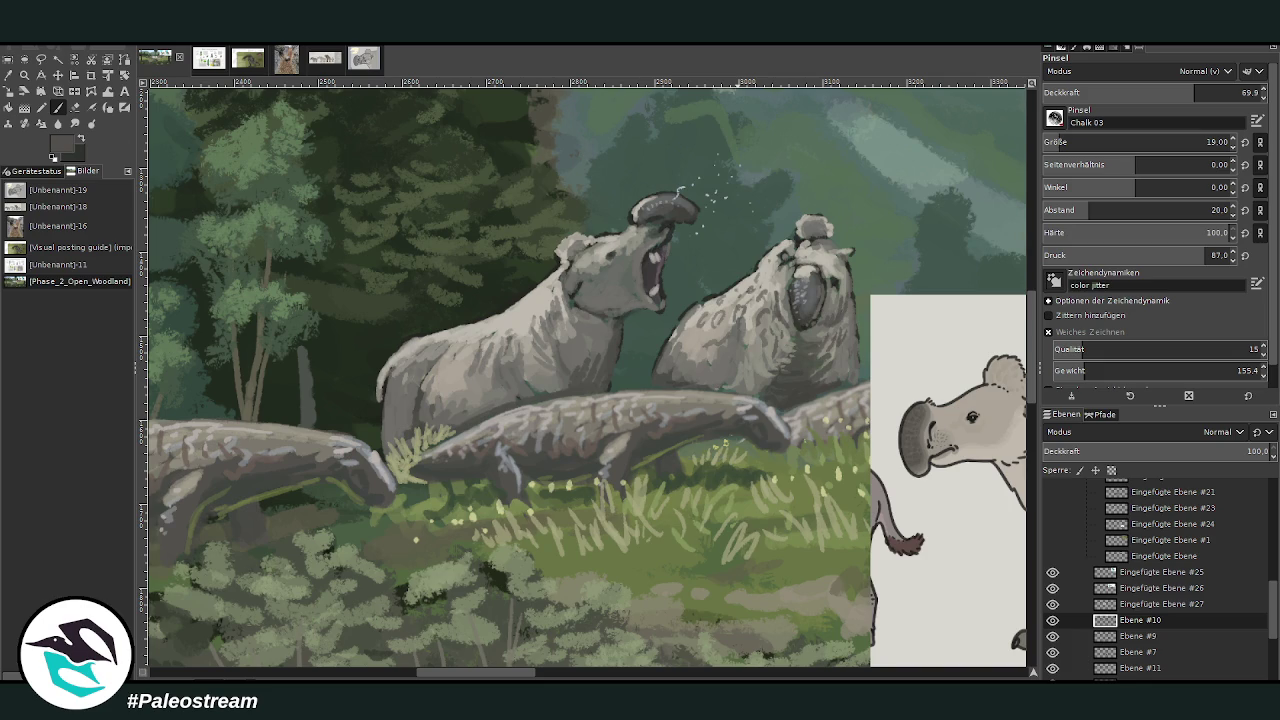
left_click(1006, 380, "ctrl")
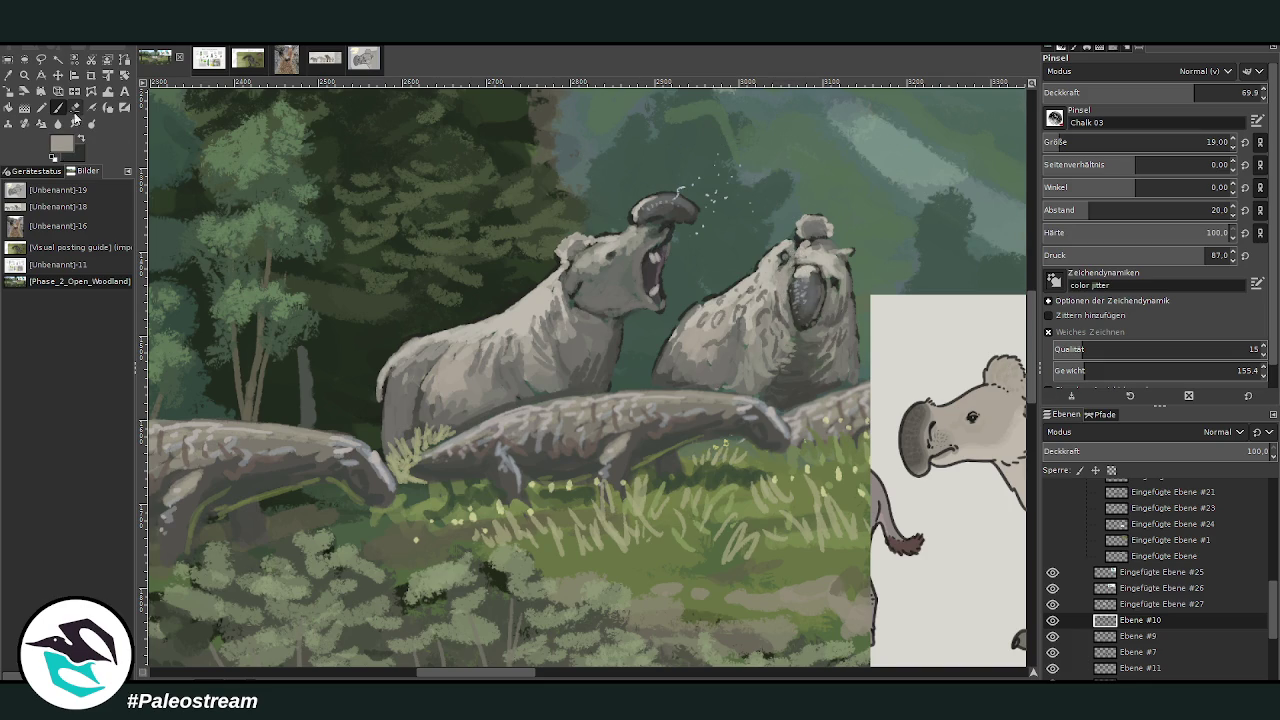
left_click(1001, 400, "ctrl")
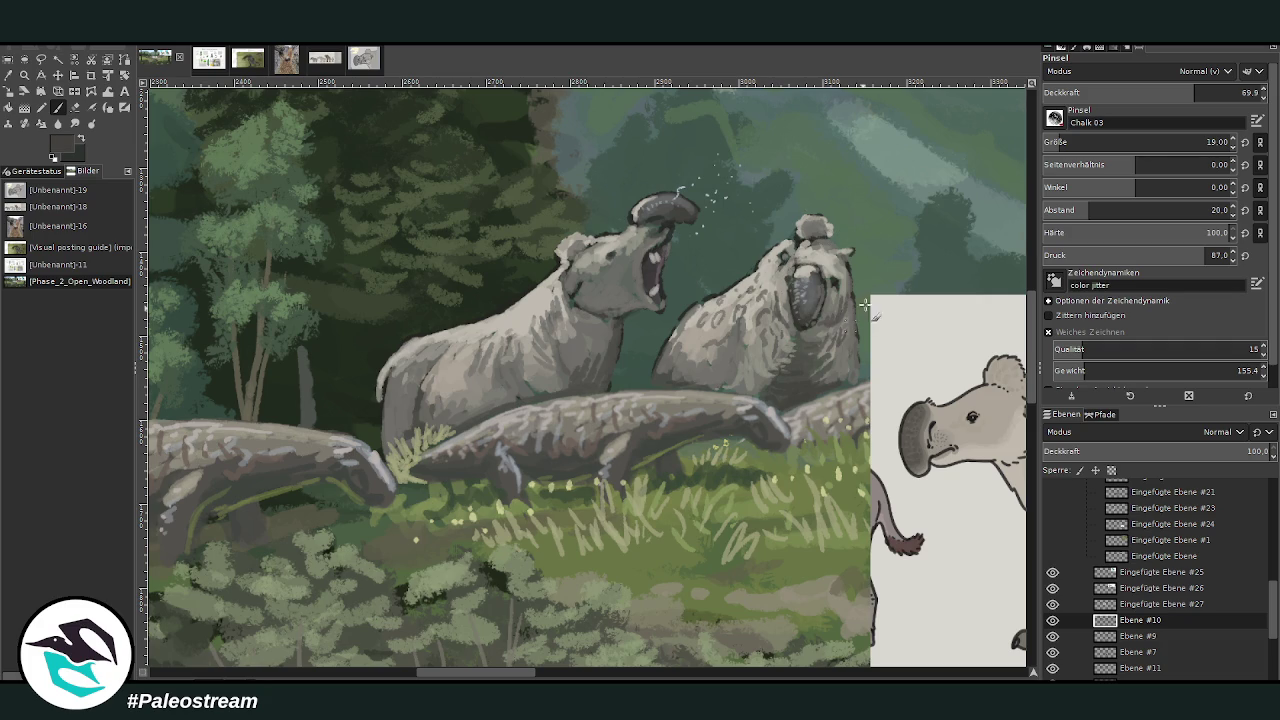
left_click(1137, 92)
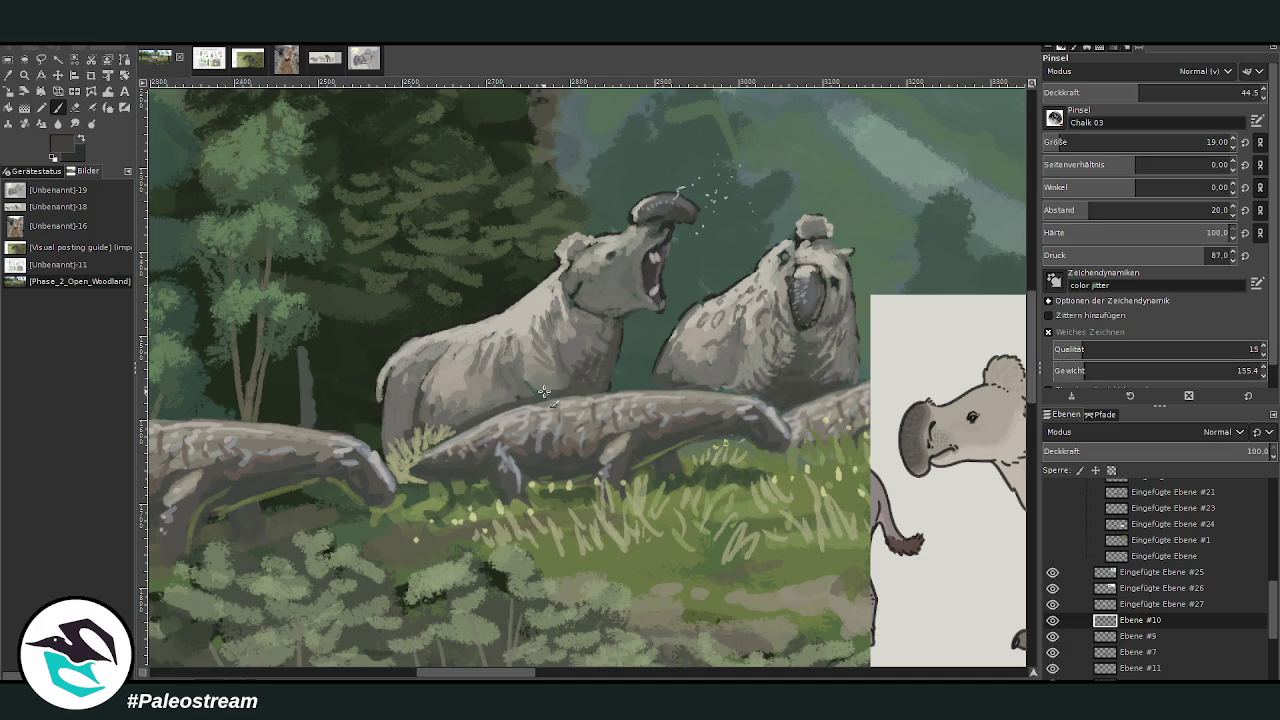
left_click(995, 401, "ctrl")
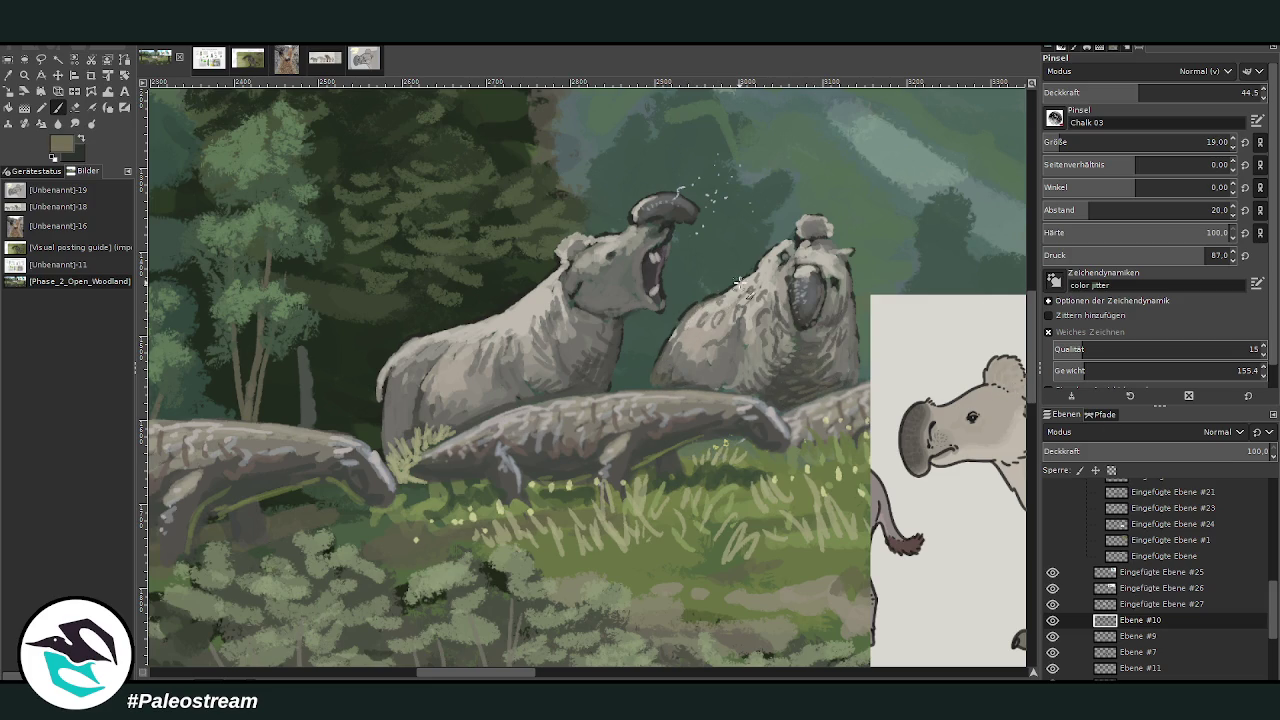
left_click(74, 107)
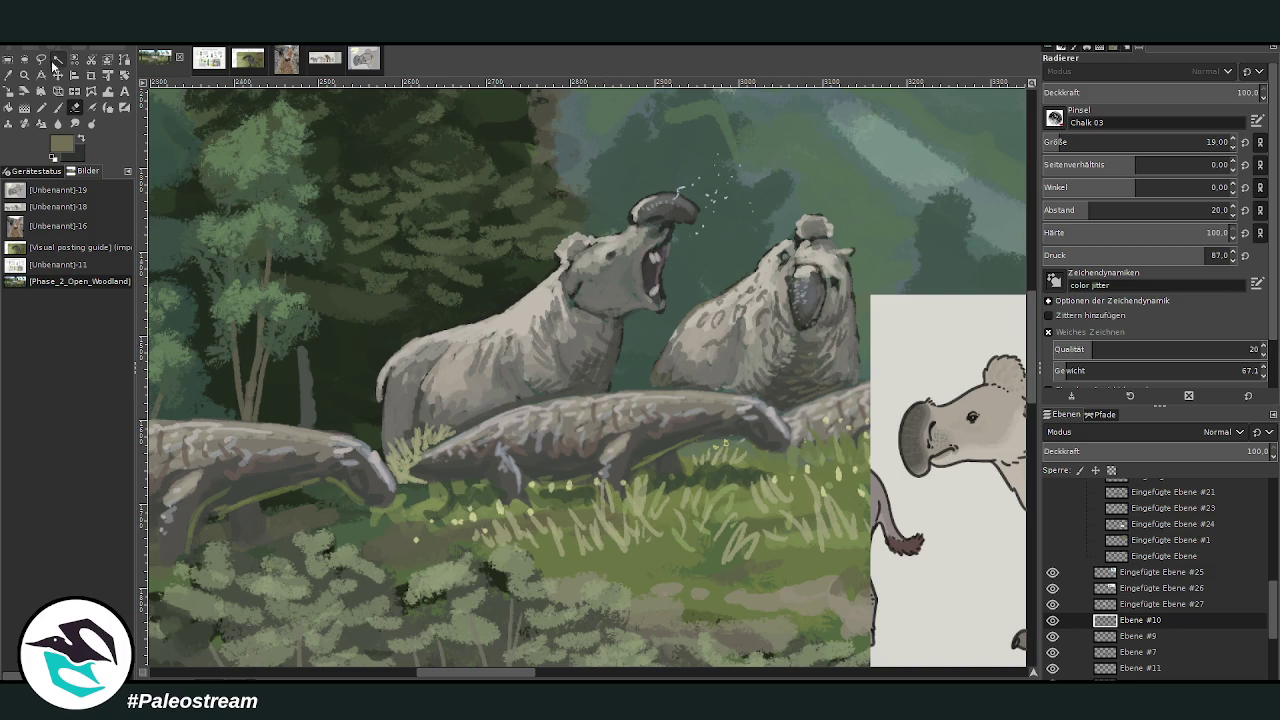
left_click(58, 107)
Step: Repaint the top of the right animal's head in light beige-grey at 55.8 opacity
left_click(1007, 375, "ctrl")
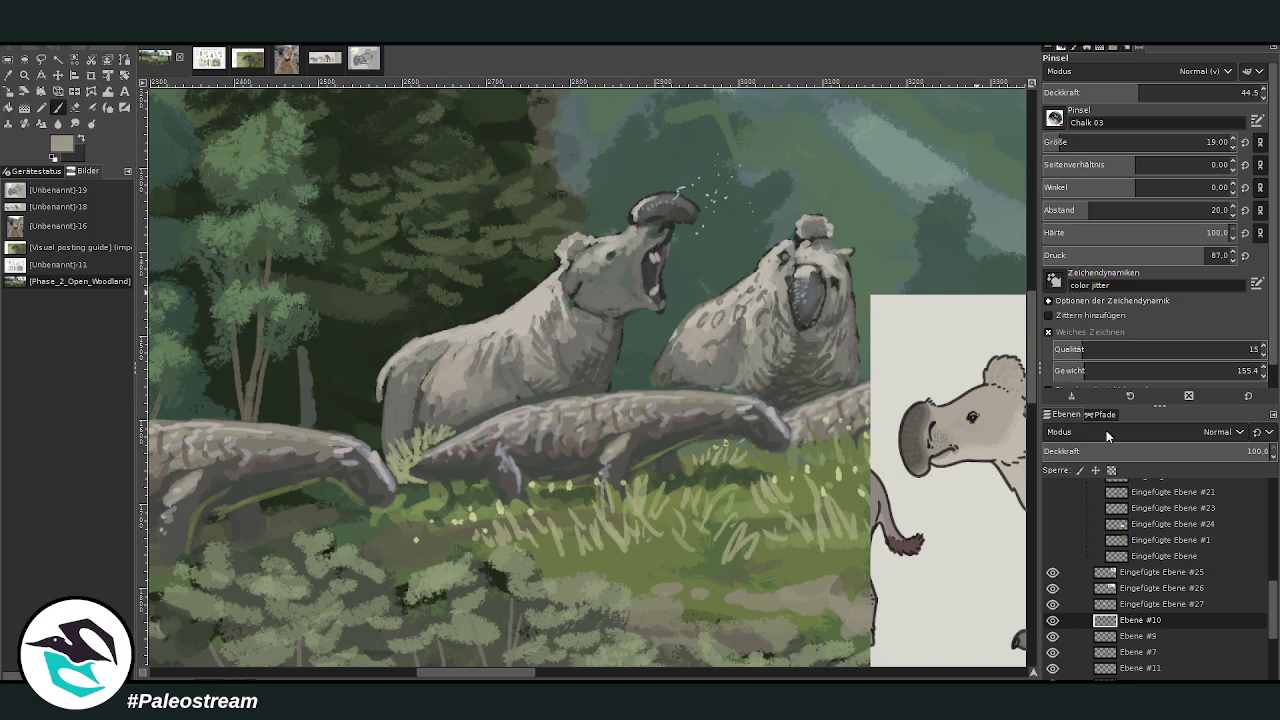
left_click(1167, 92)
mouse_move(812, 240)
left_mouse_down()
mouse_move(795, 250)
mouse_move(836, 252)
left_mouse_up()
left_click(789, 251)
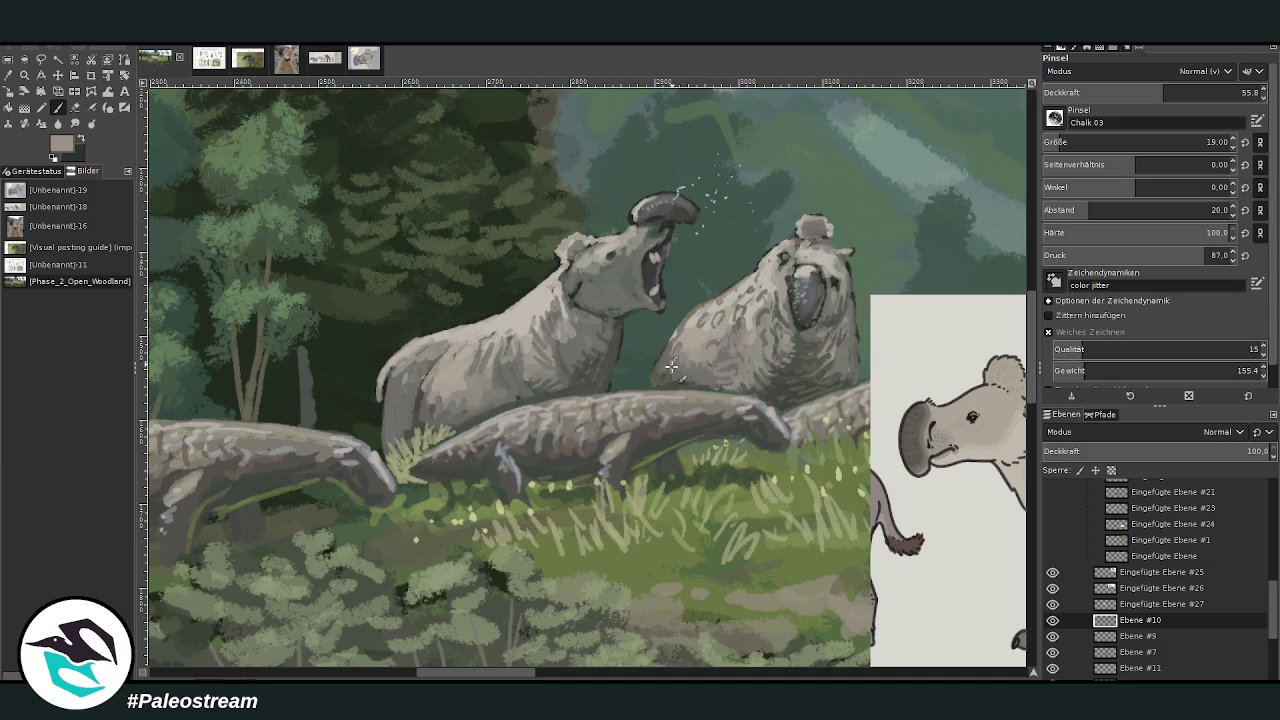
scroll(652, 369, "down", 1)
Step: Hide the reference inset by dragging its layer into the layer group
scroll(652, 369, "down", 2)
scroll(652, 369, "down", 1)
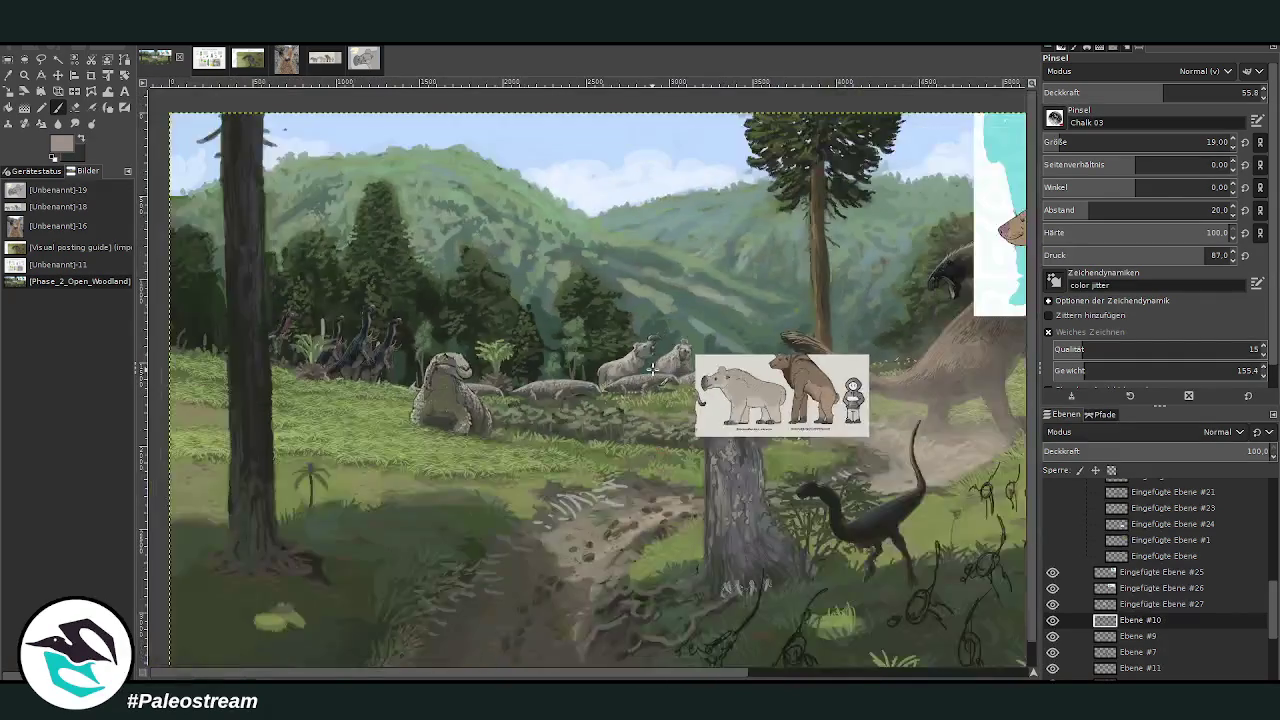
scroll(652, 369, "down", 1)
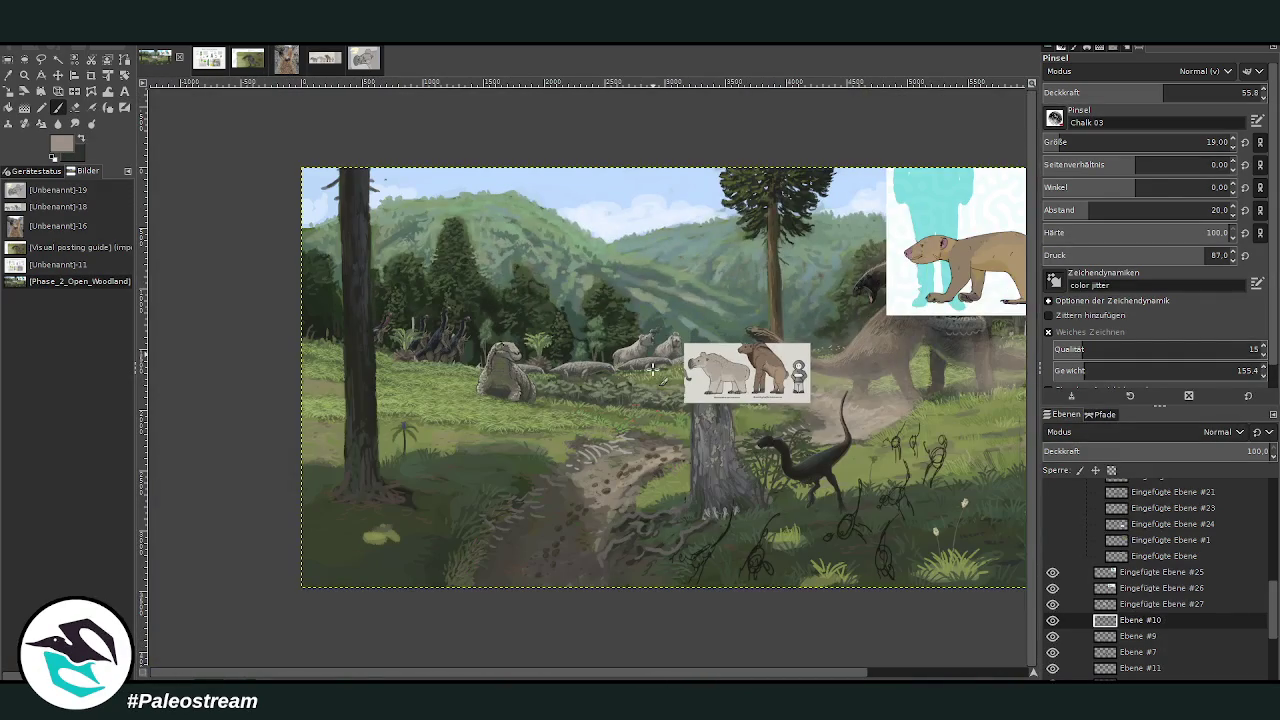
left_click(1053, 606)
left_click_drag(1132, 606, 1143, 532)
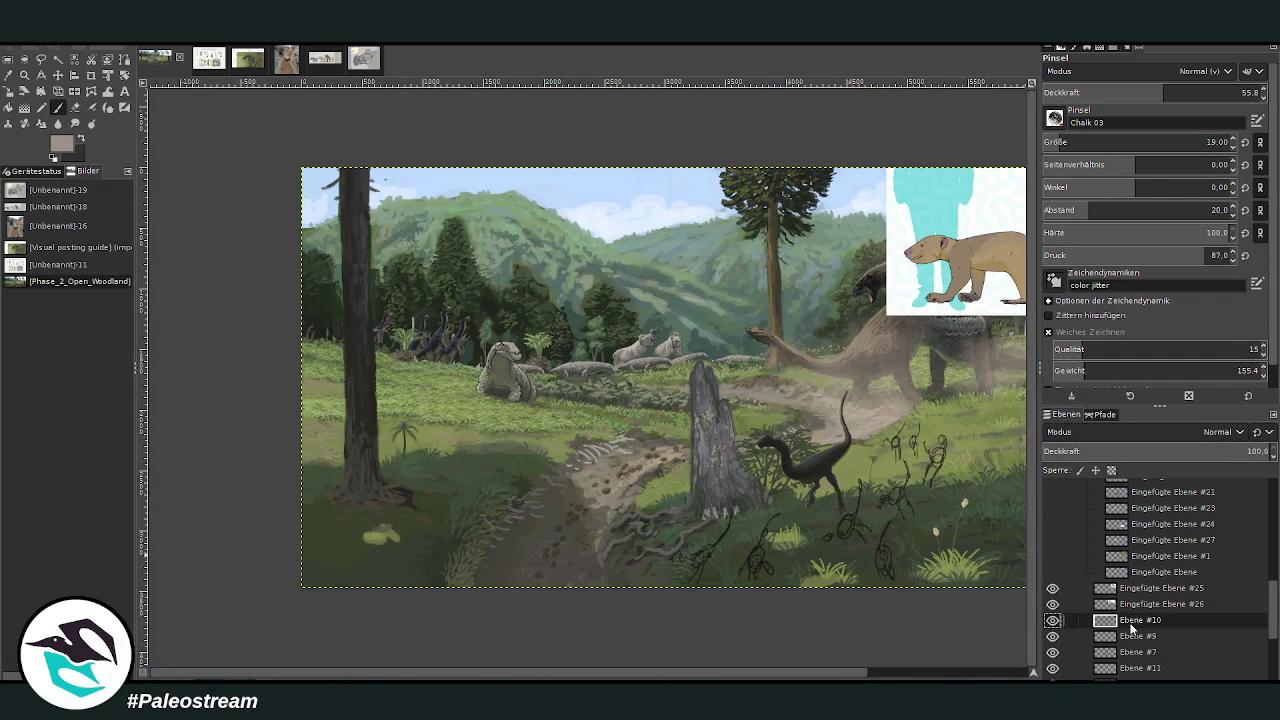
Step: Zoom in on the animals and tree stump, back out to the whole painting, then open the Visual posting guide image
key("minus")
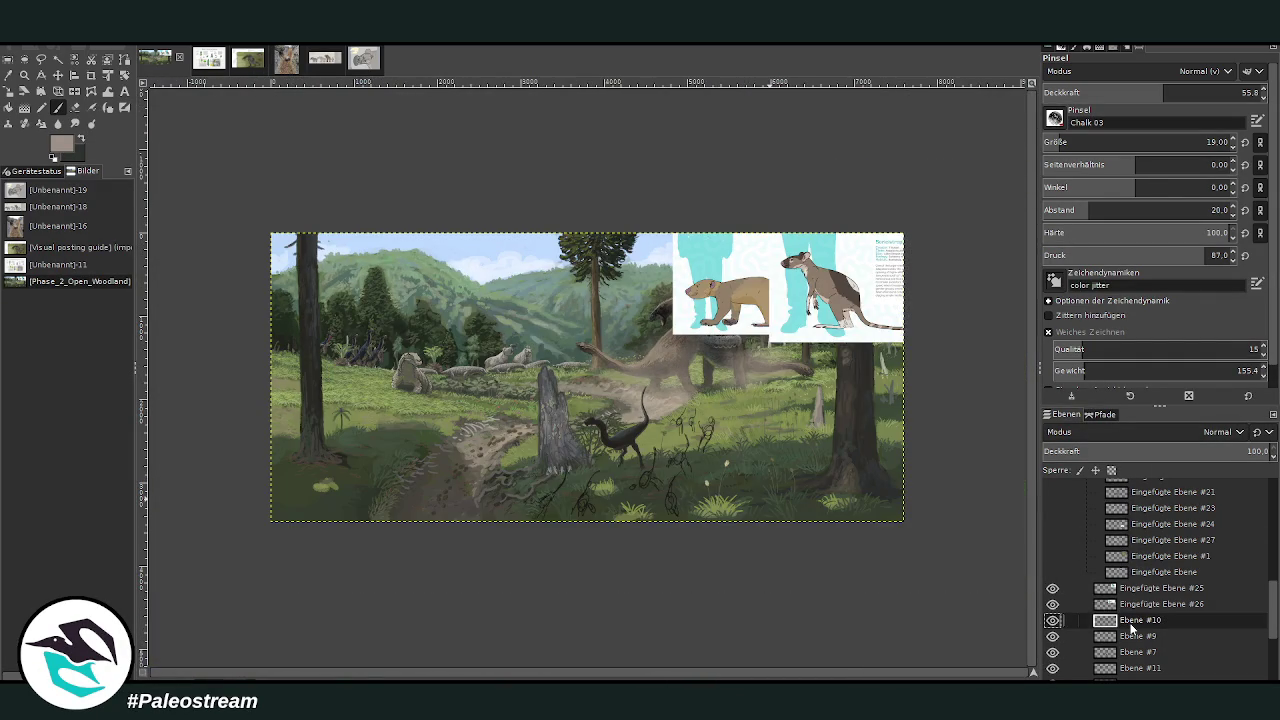
key("z")
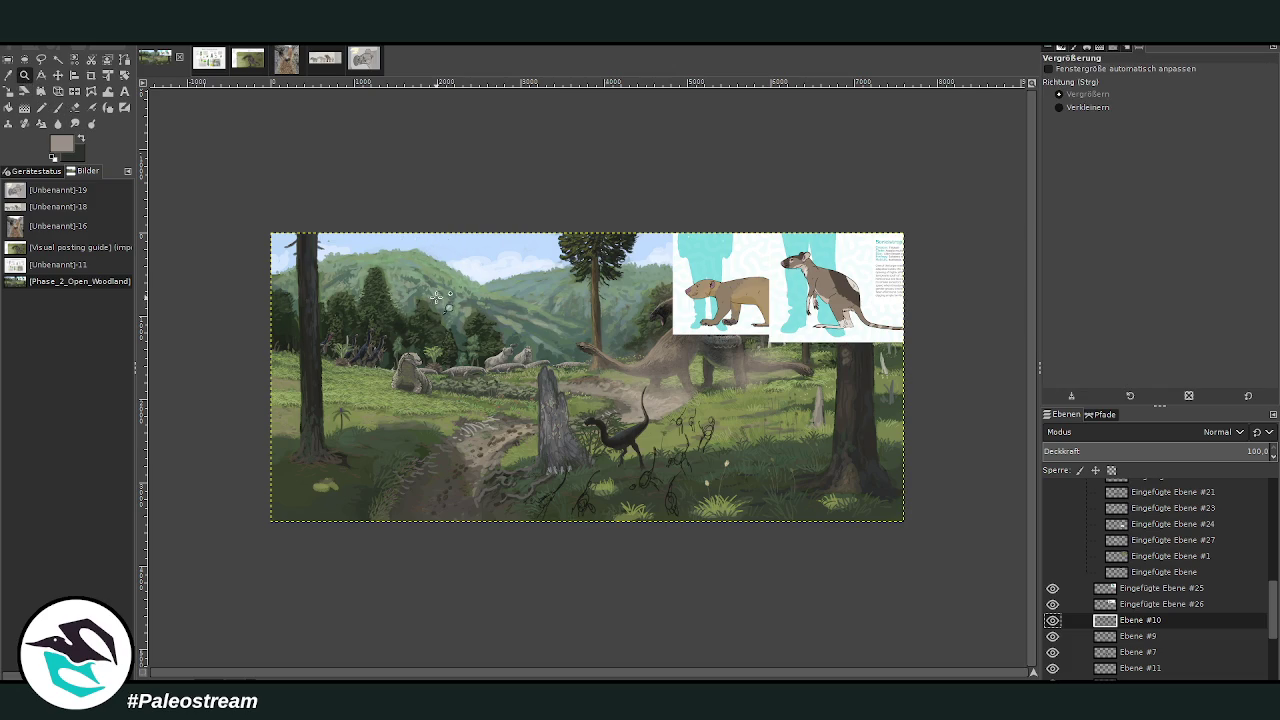
left_click(412, 345)
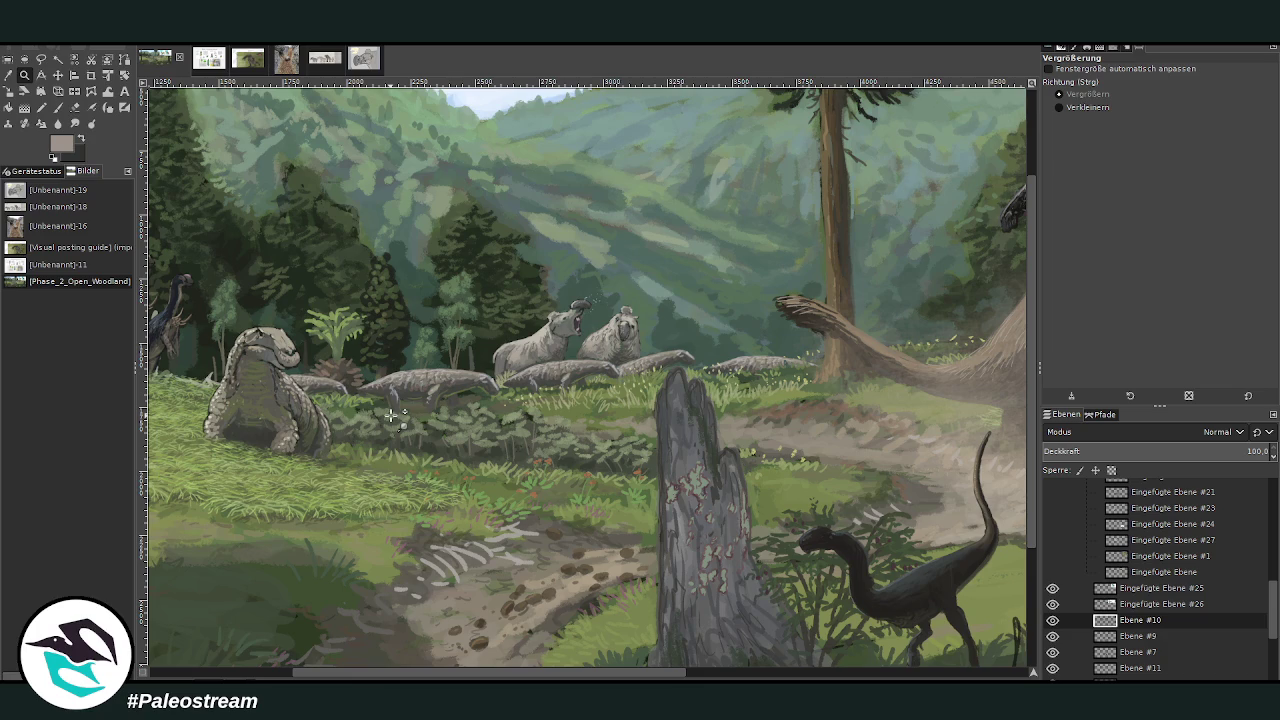
left_click(391, 415, "ctrl")
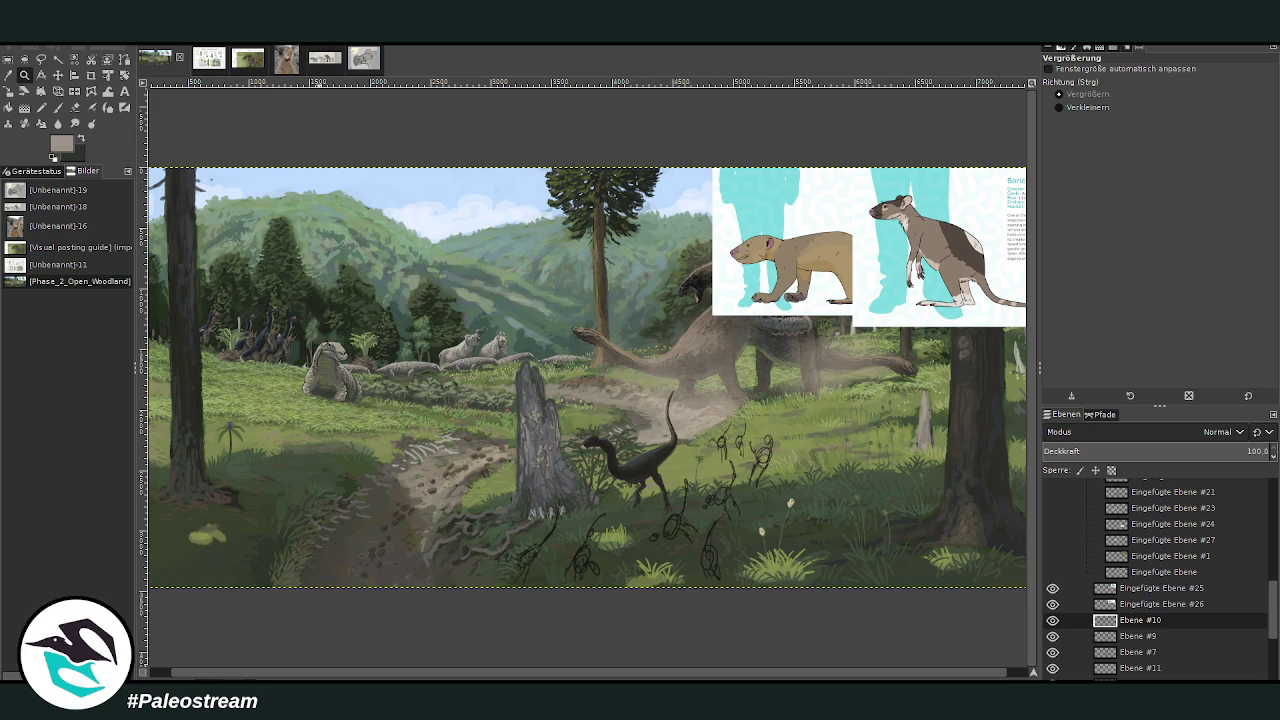
left_click(243, 60)
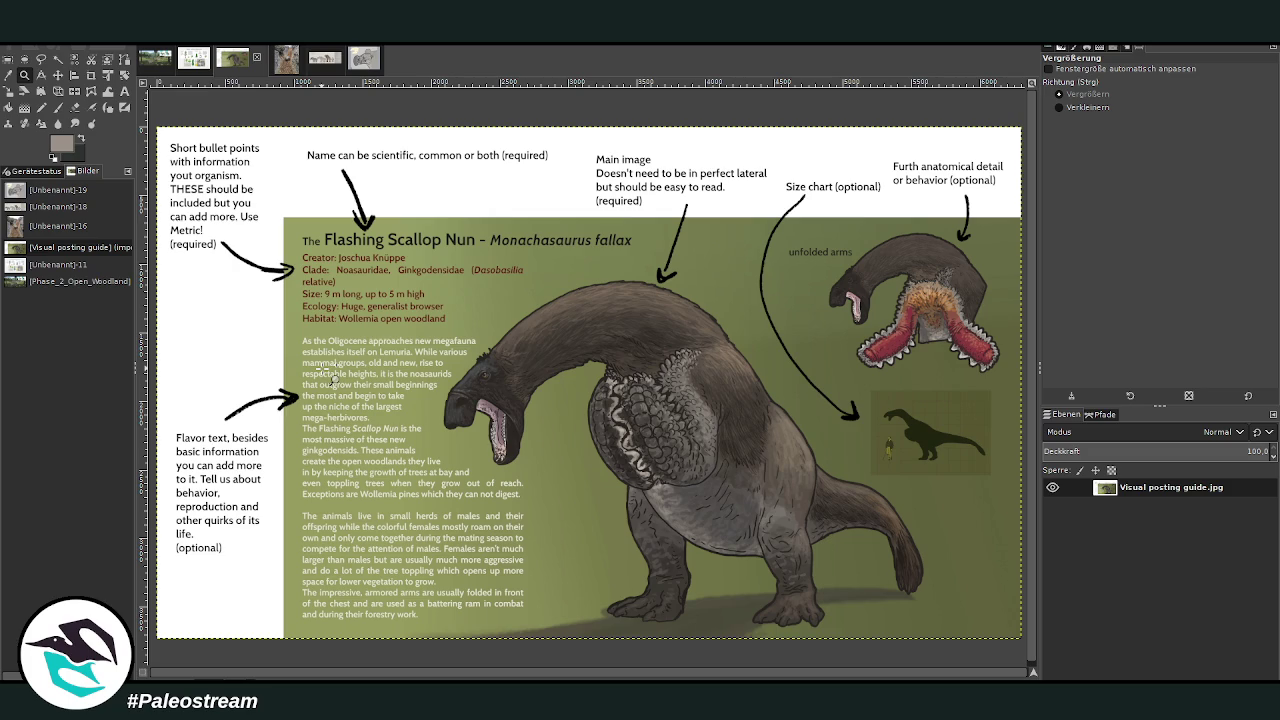
left_click(155, 62)
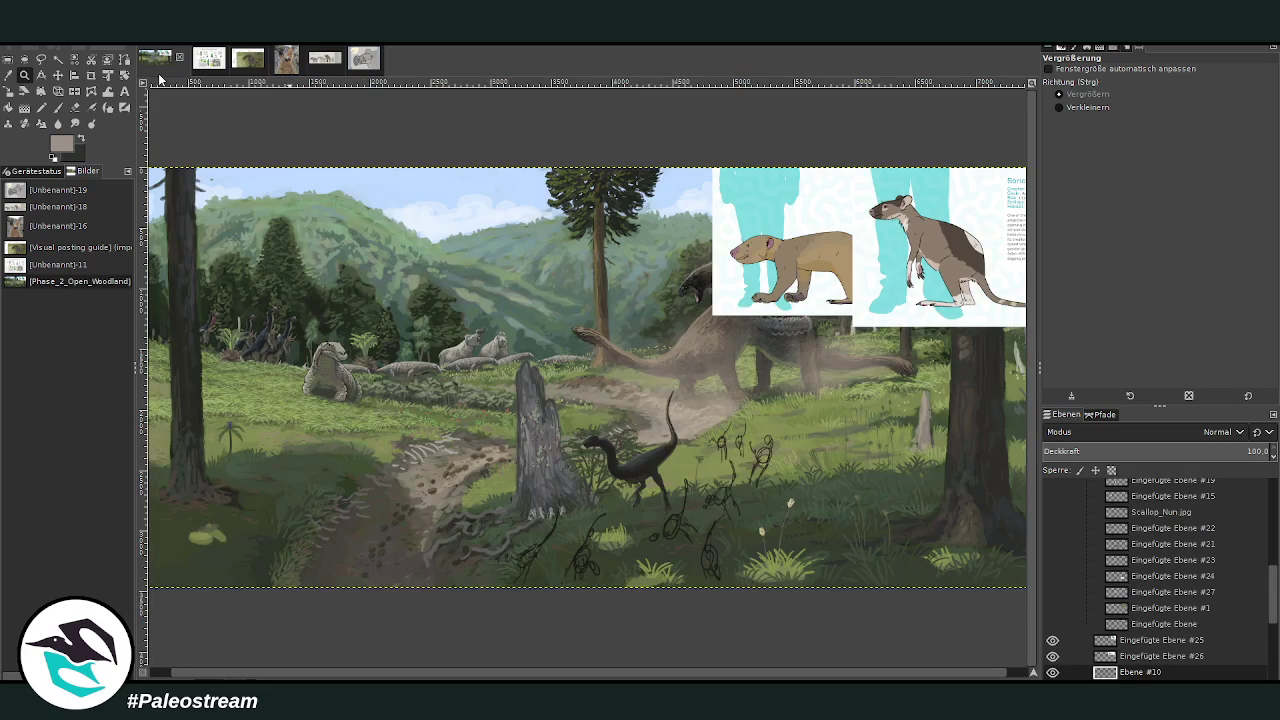
Step: Move the Soricistropheus card to the lower right of the painting
left_click_drag(384, 196, 938, 617)
left_click(938, 617, "ctrl")
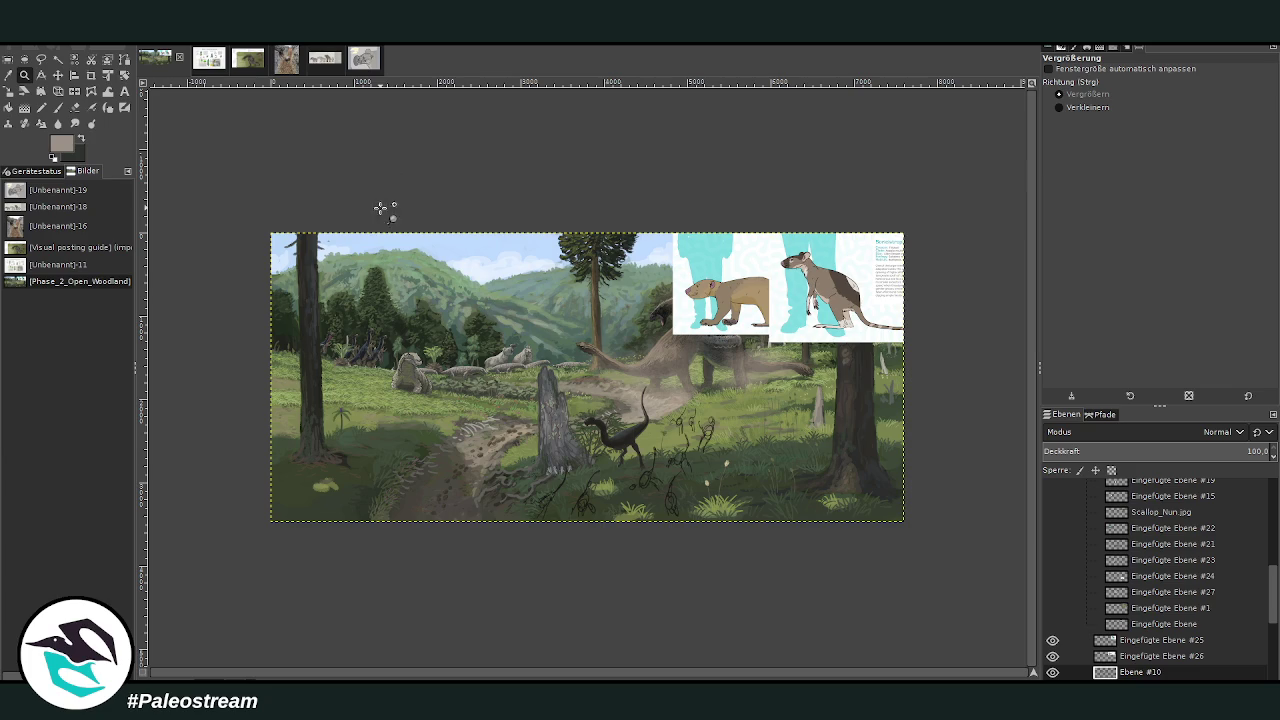
mouse_move(460, 215)
left_mouse_down()
mouse_move(515, 245)
mouse_move(813, 553)
left_mouse_up()
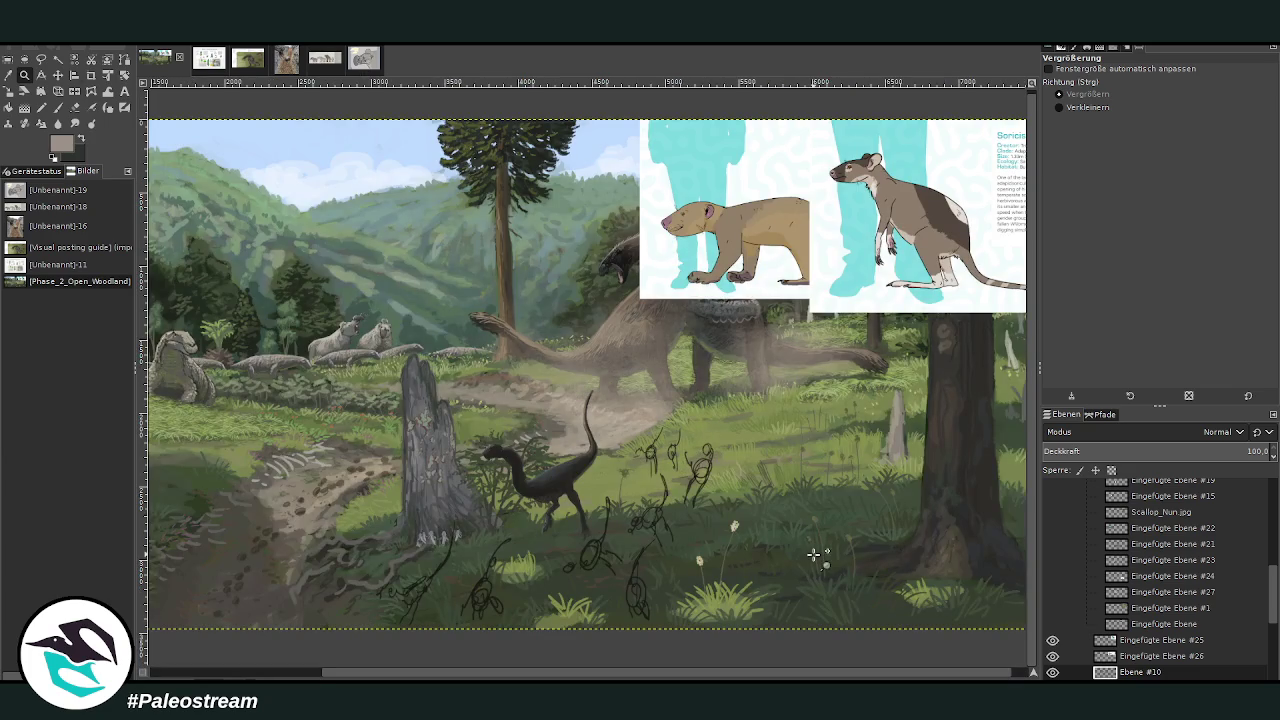
key("m")
mouse_move(858, 243)
left_mouse_down()
mouse_move(769, 481)
mouse_move(784, 502)
left_mouse_up()
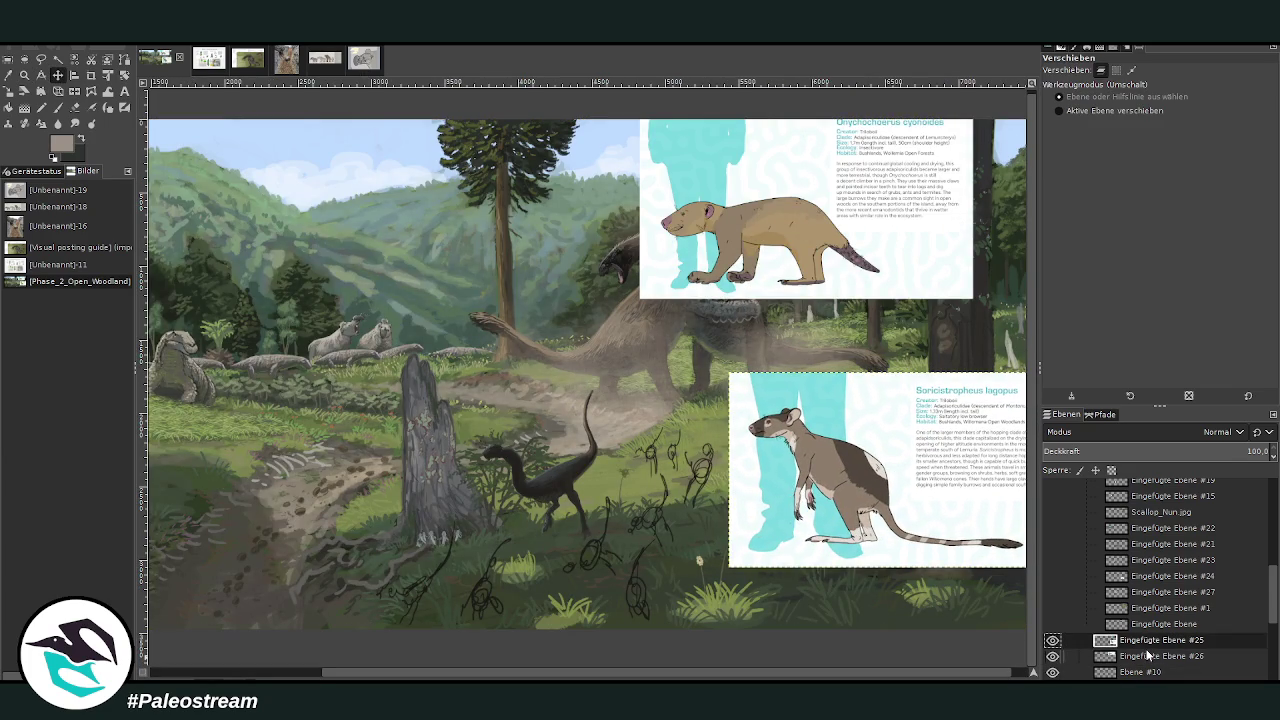
Step: Scale the card down, then zoom in on the creature sketches
left_click(8, 91)
mouse_move(800, 490)
left_mouse_down()
mouse_move(830, 432)
mouse_move(841, 505)
left_mouse_up()
left_click(975, 183)
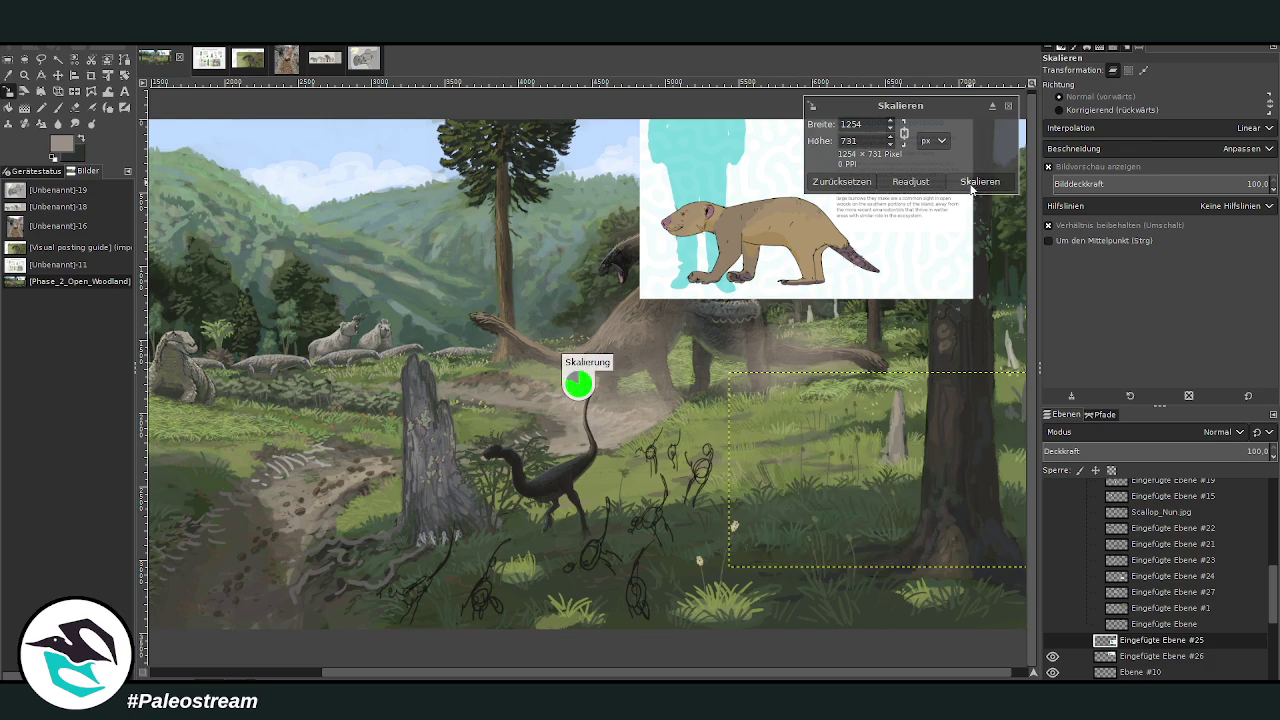
key("z")
left_click_drag(278, 308, 808, 652)
left_click_drag(280, 192, 928, 660)
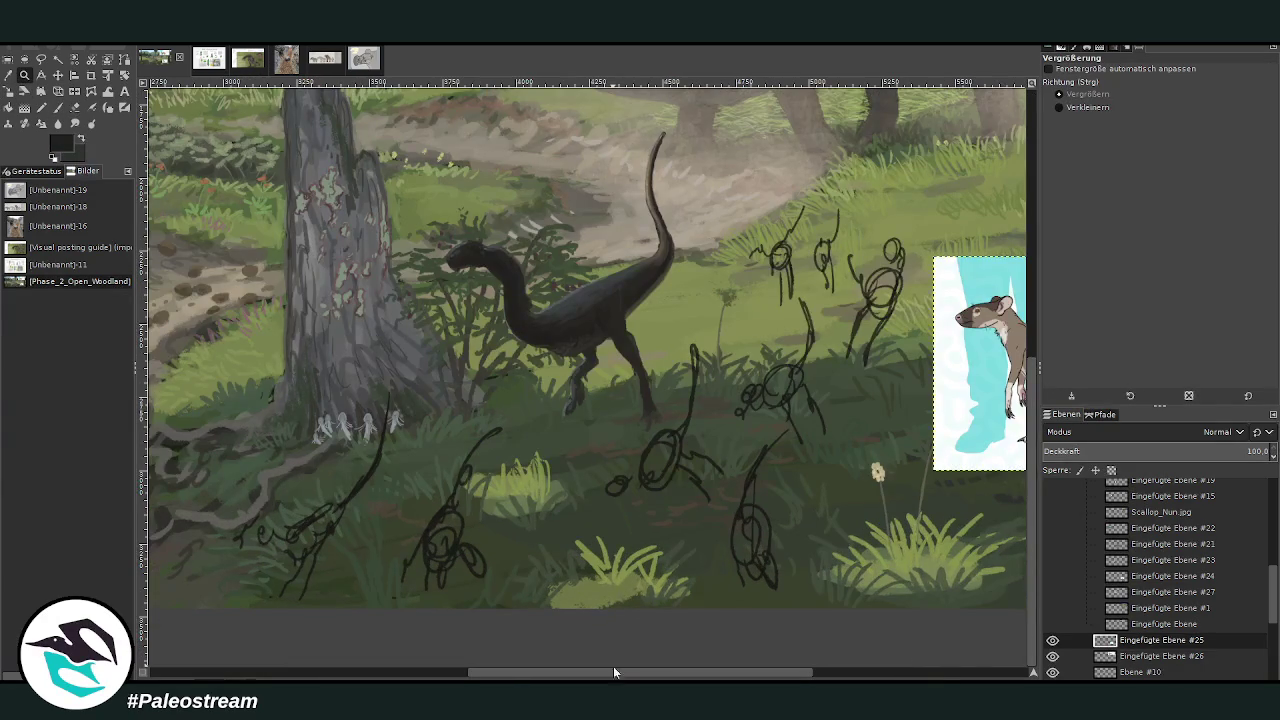
Step: Select the sketch layer and set the brush to size 36 with 84.7 opacity
scroll(622, 677, "right", 3)
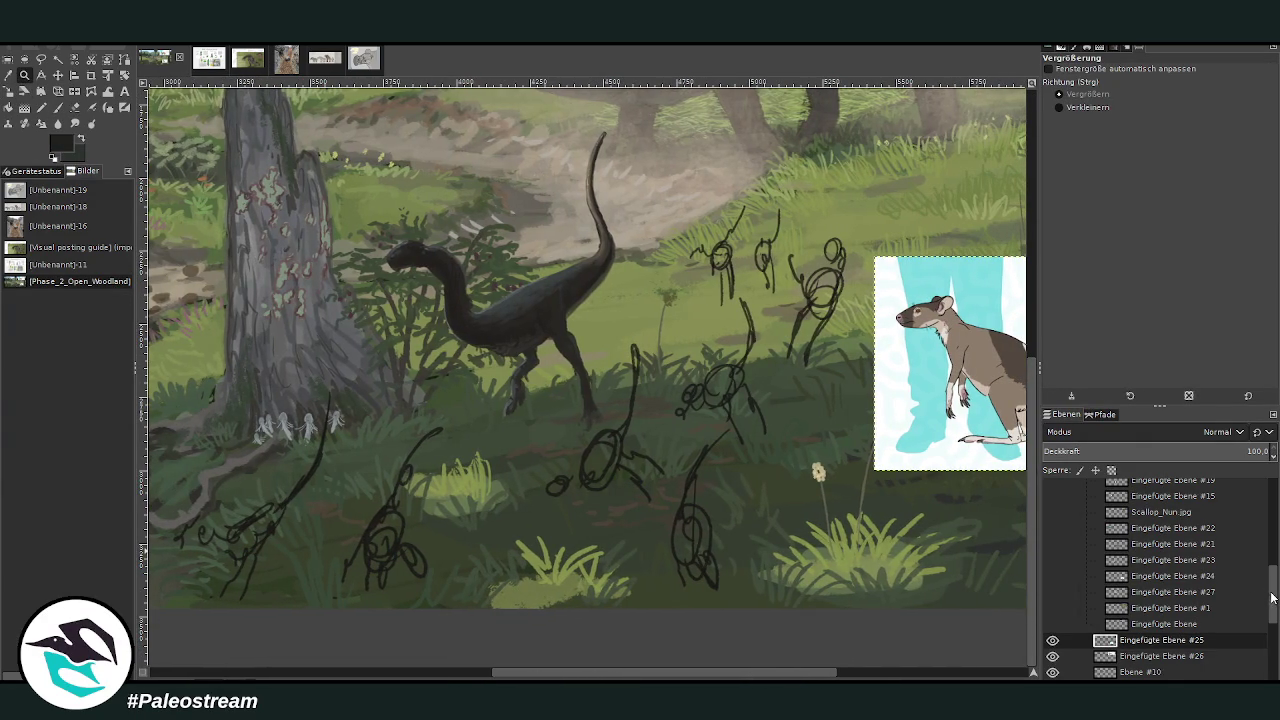
scroll(1273, 597, "down", 2)
left_click(1130, 609)
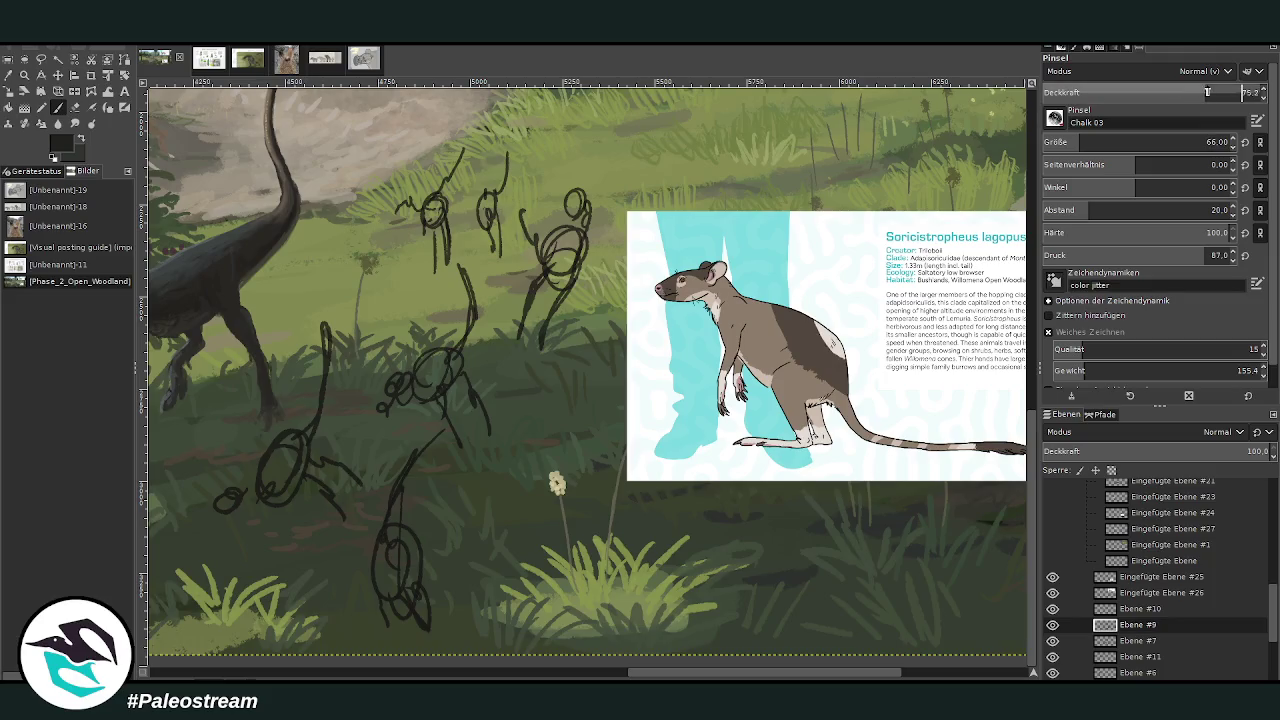
left_click(1076, 142)
left_click(1167, 92)
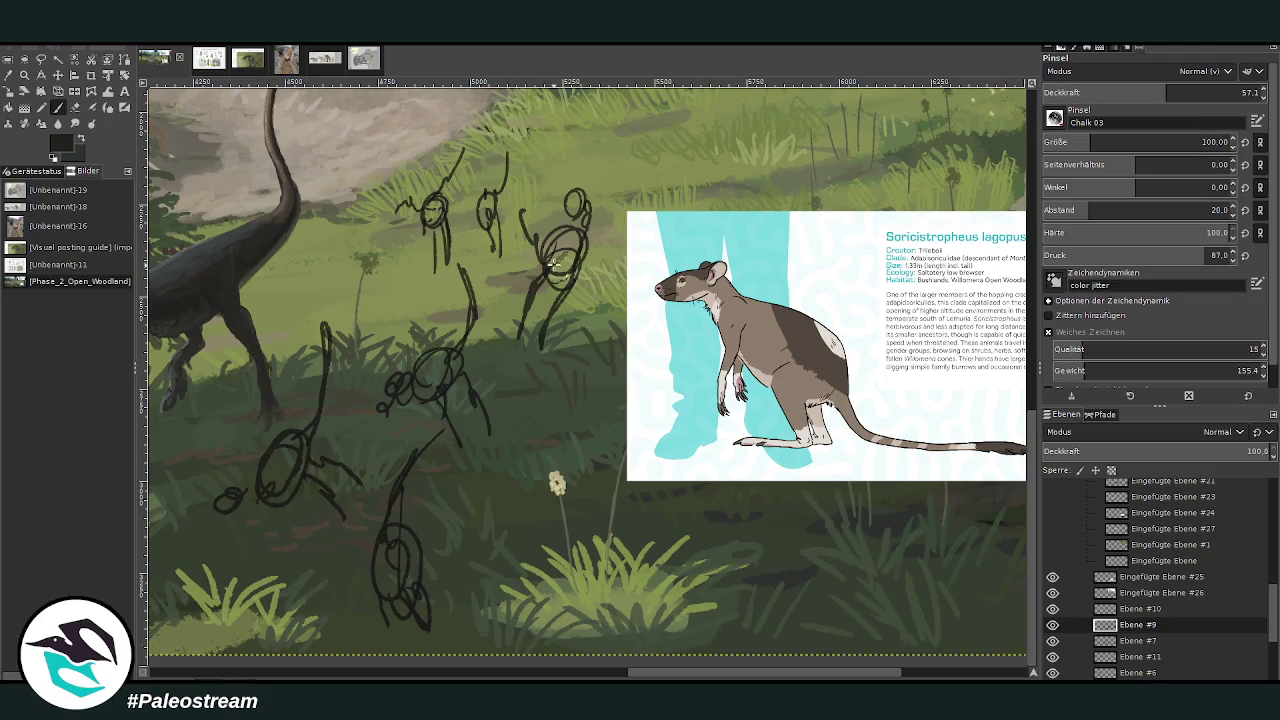
left_click(1227, 88)
left_click(1062, 142)
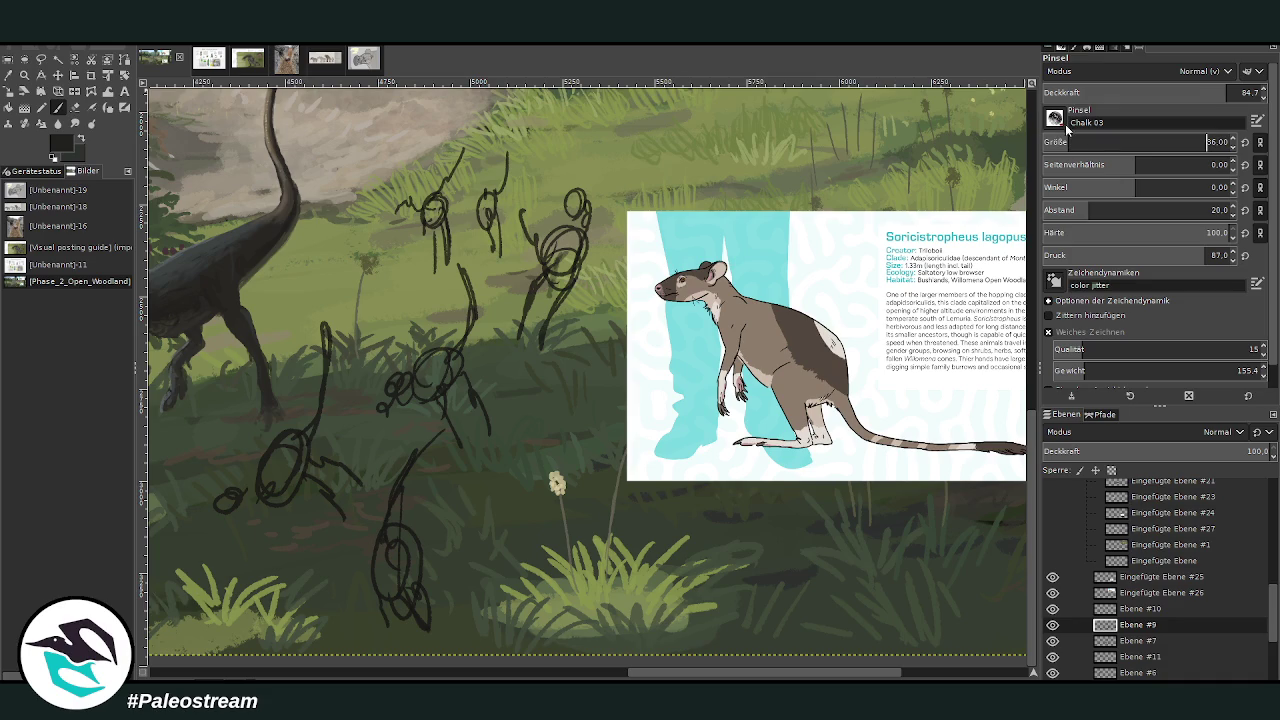
Step: Redraw the third hopping figure's head, torso and left leg
left_click_drag(576, 297, 568, 234)
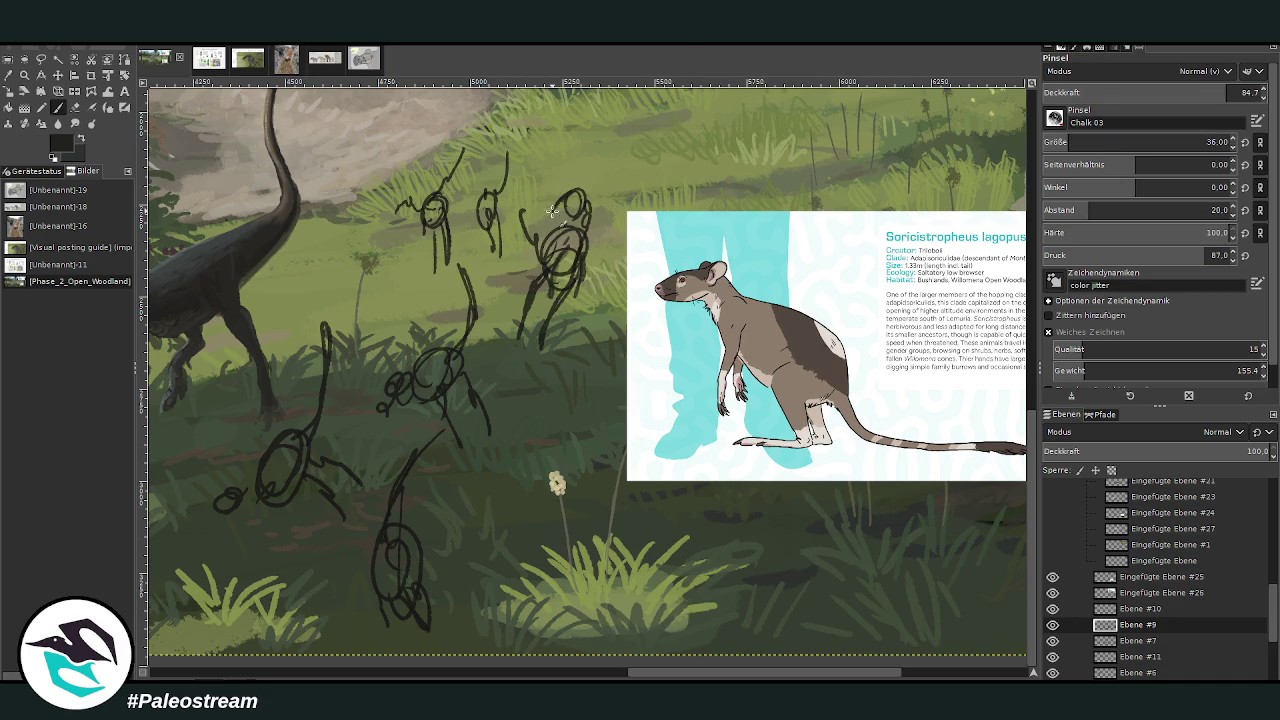
mouse_move(557, 219)
left_mouse_down()
mouse_move(586, 208)
mouse_move(572, 190)
left_mouse_up()
key("shift+e")
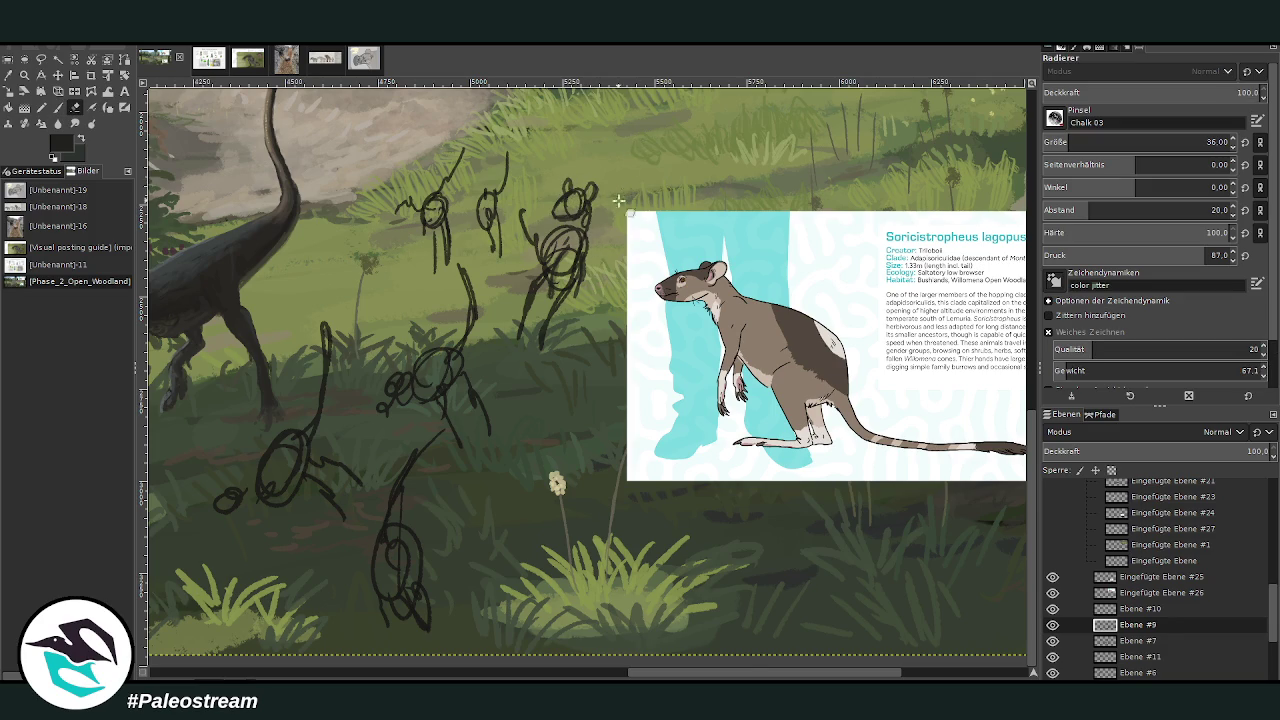
key("p")
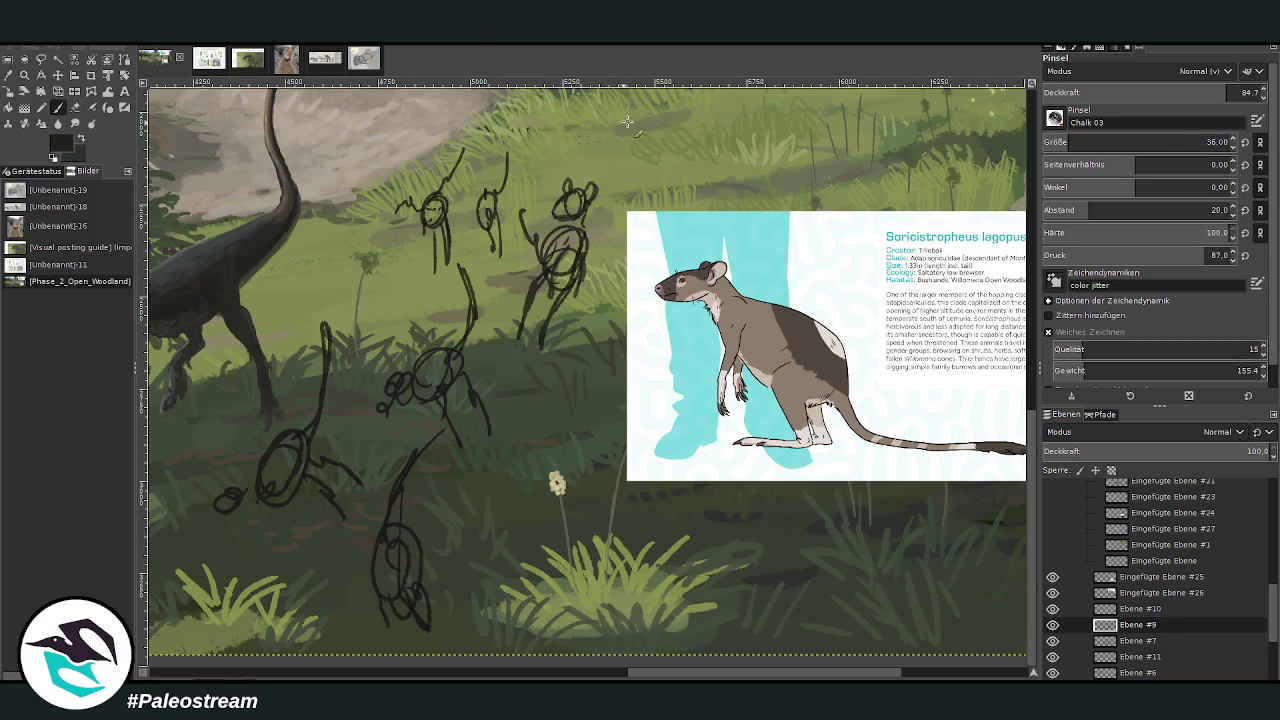
left_click_drag(585, 228, 553, 257)
left_click_drag(542, 240, 559, 279)
mouse_move(522, 298)
left_mouse_down()
mouse_move(512, 332)
mouse_move(539, 352)
mouse_move(556, 272)
left_mouse_up()
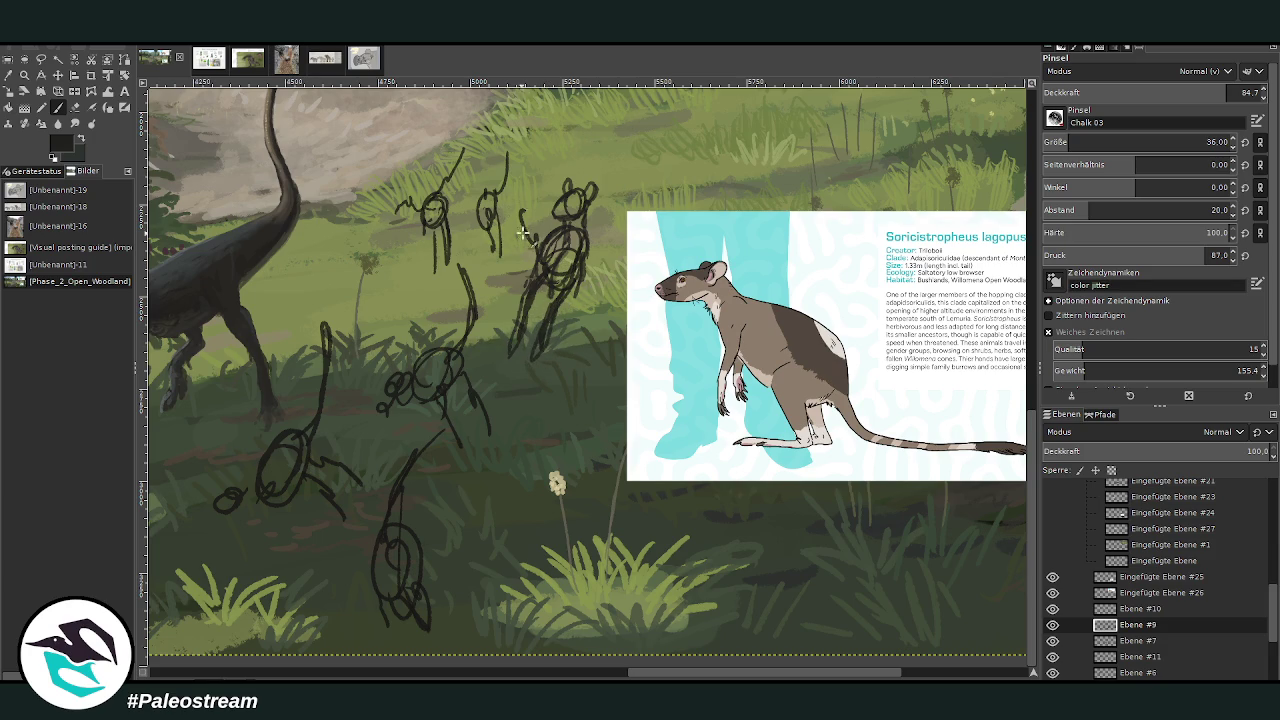
key("shift+e")
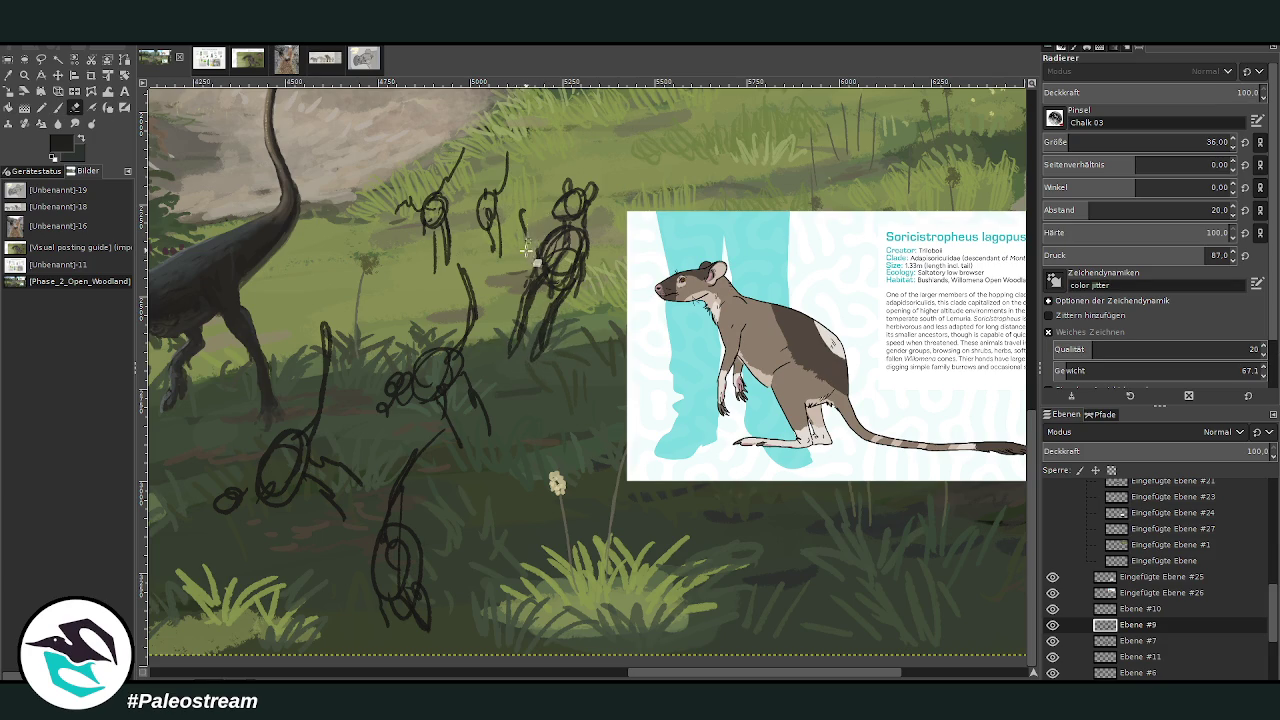
key("p")
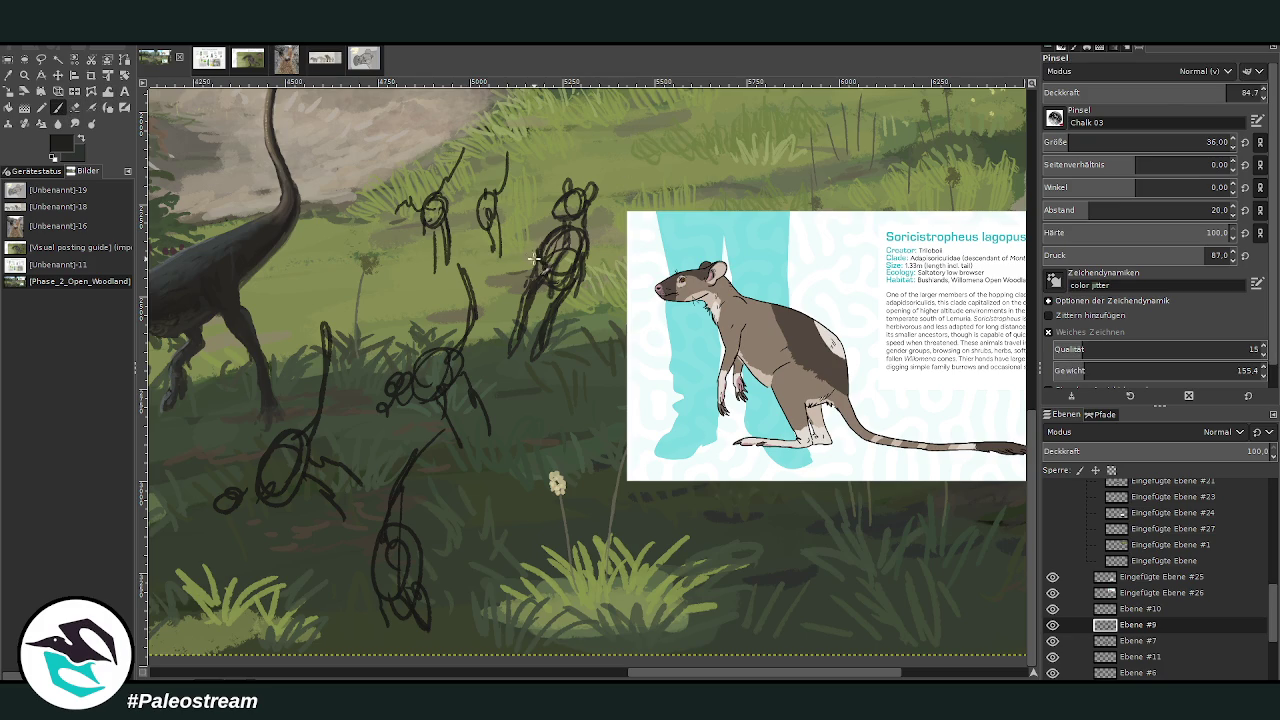
mouse_move(526, 228)
left_mouse_down()
mouse_move(543, 180)
mouse_move(521, 230)
mouse_move(533, 268)
left_mouse_up()
Step: Define the small figure's head and body, and draw the small animal's head and snout
left_click_drag(484, 197, 506, 141)
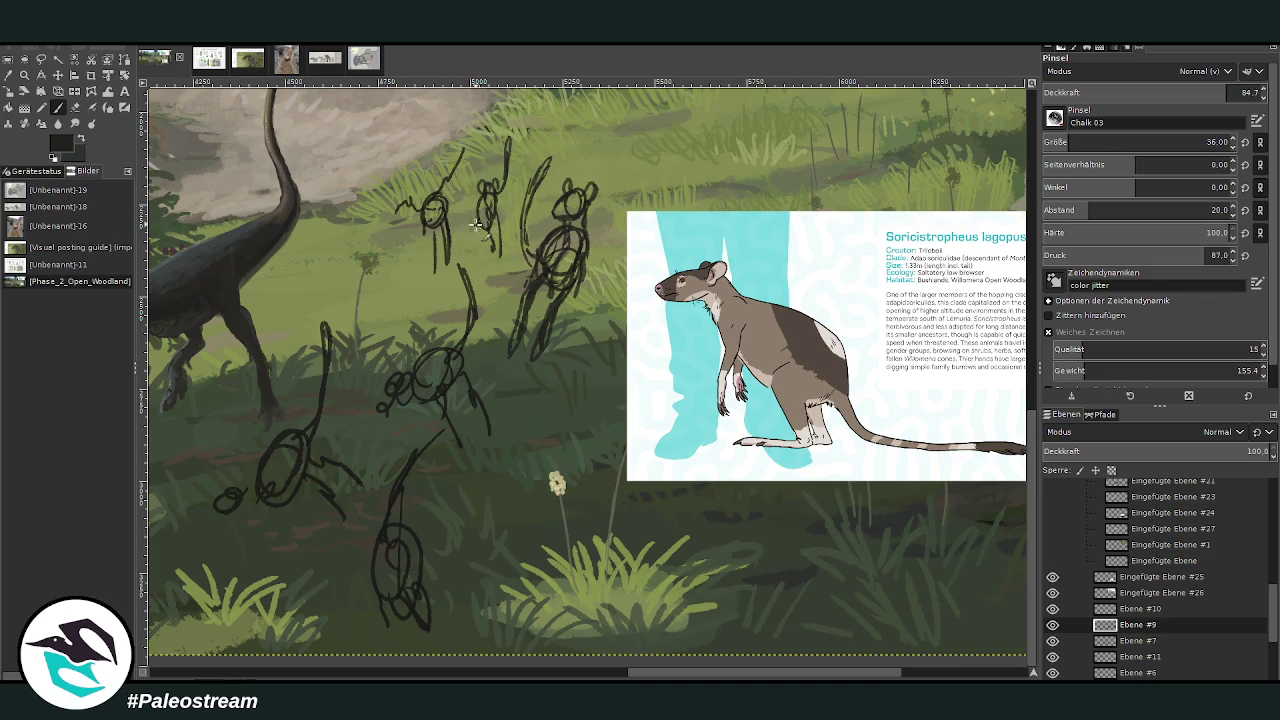
mouse_move(487, 232)
left_mouse_down()
mouse_move(498, 268)
mouse_move(478, 214)
mouse_move(512, 278)
mouse_move(500, 262)
left_mouse_up()
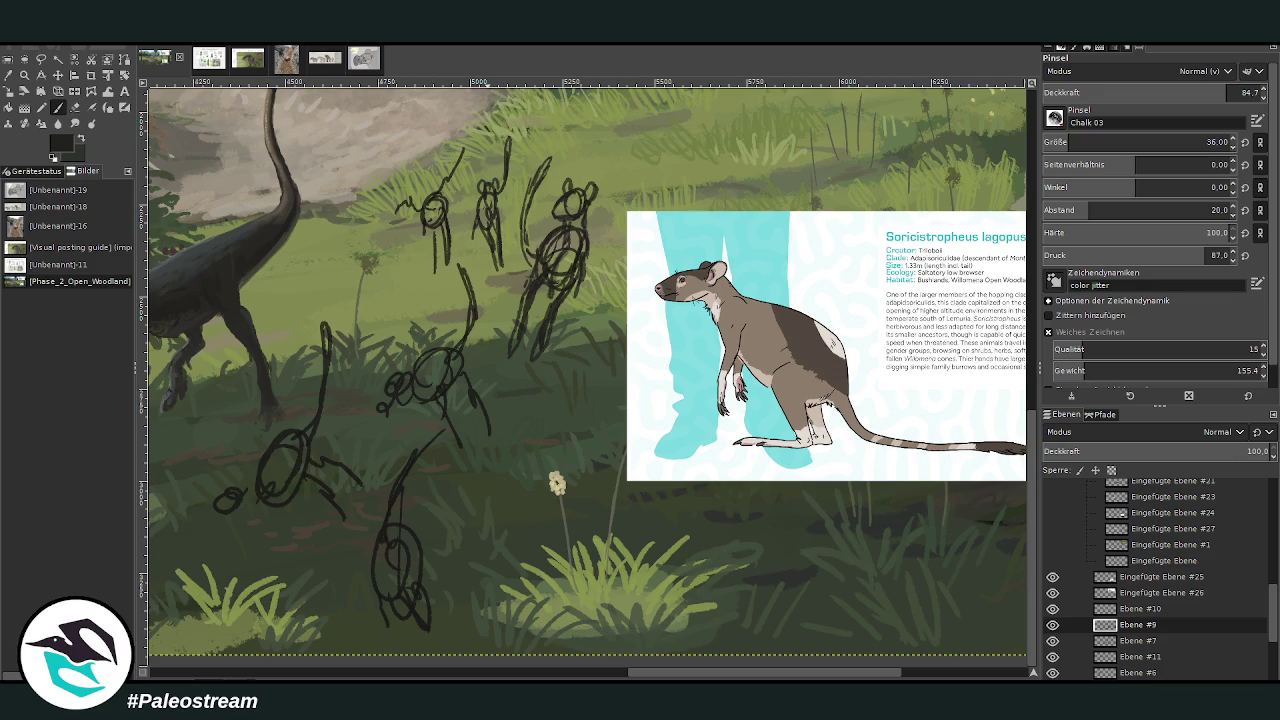
left_click(74, 107)
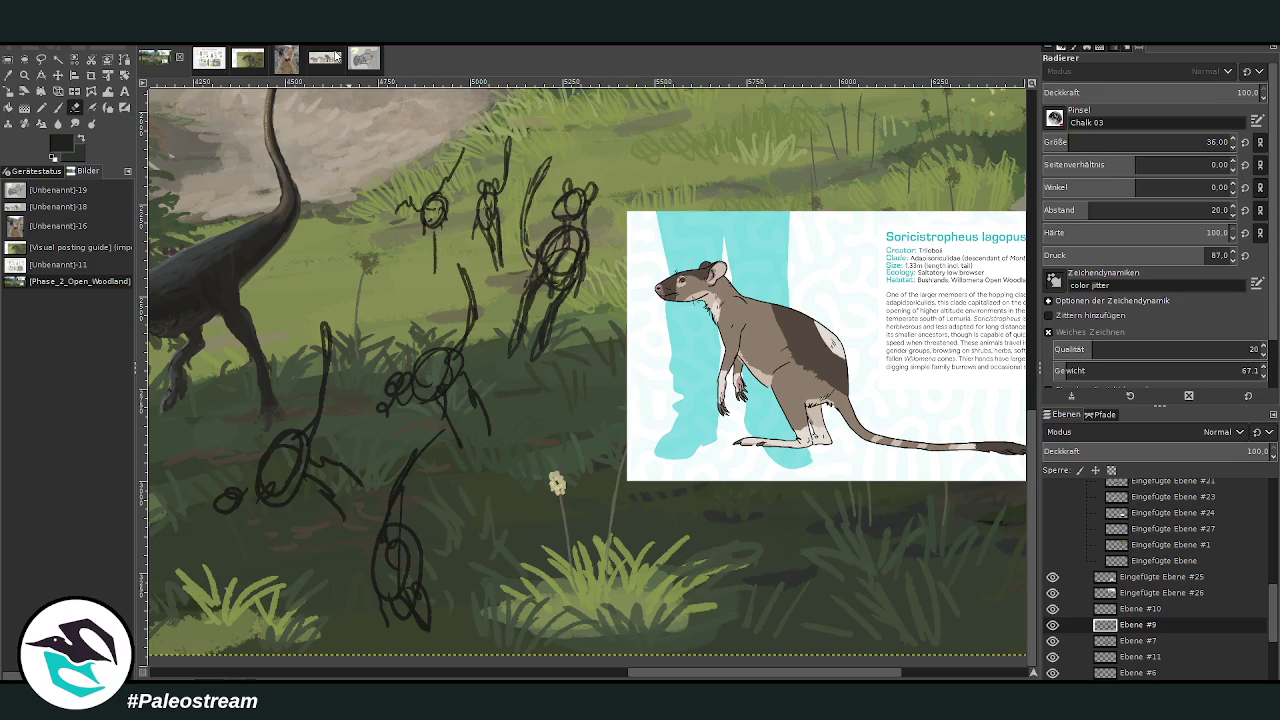
left_click(58, 107)
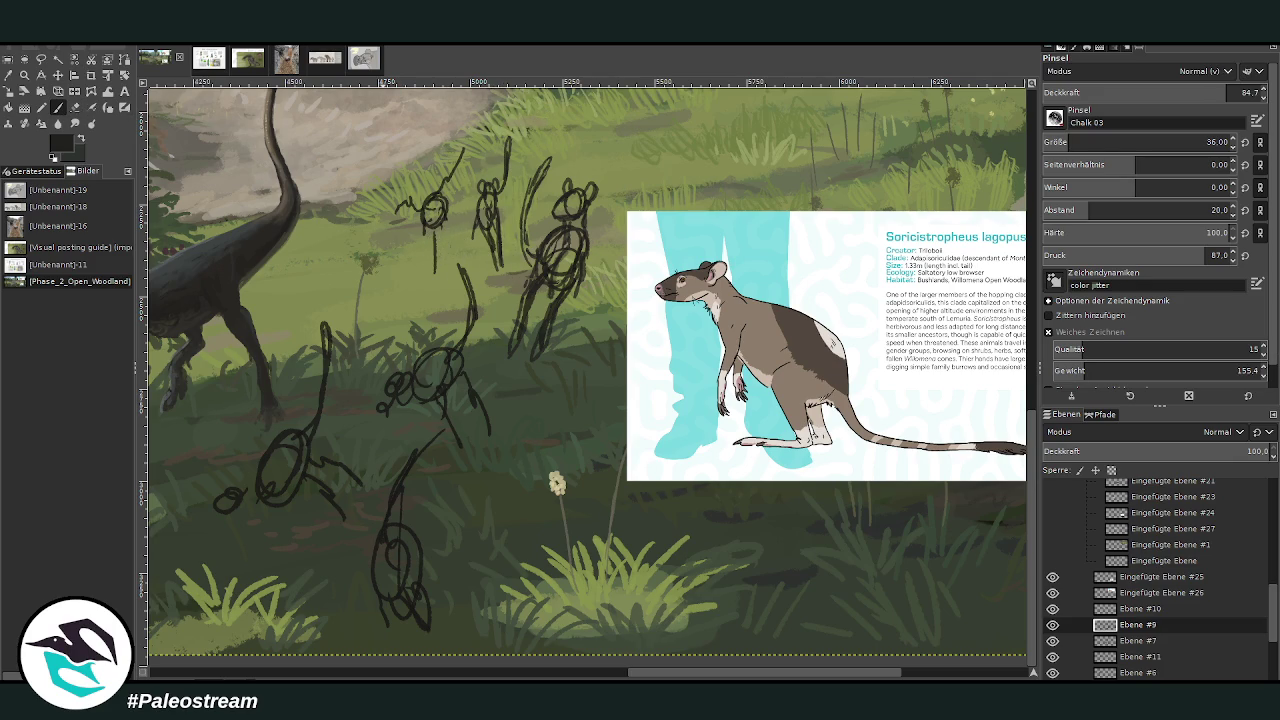
left_click(74, 107)
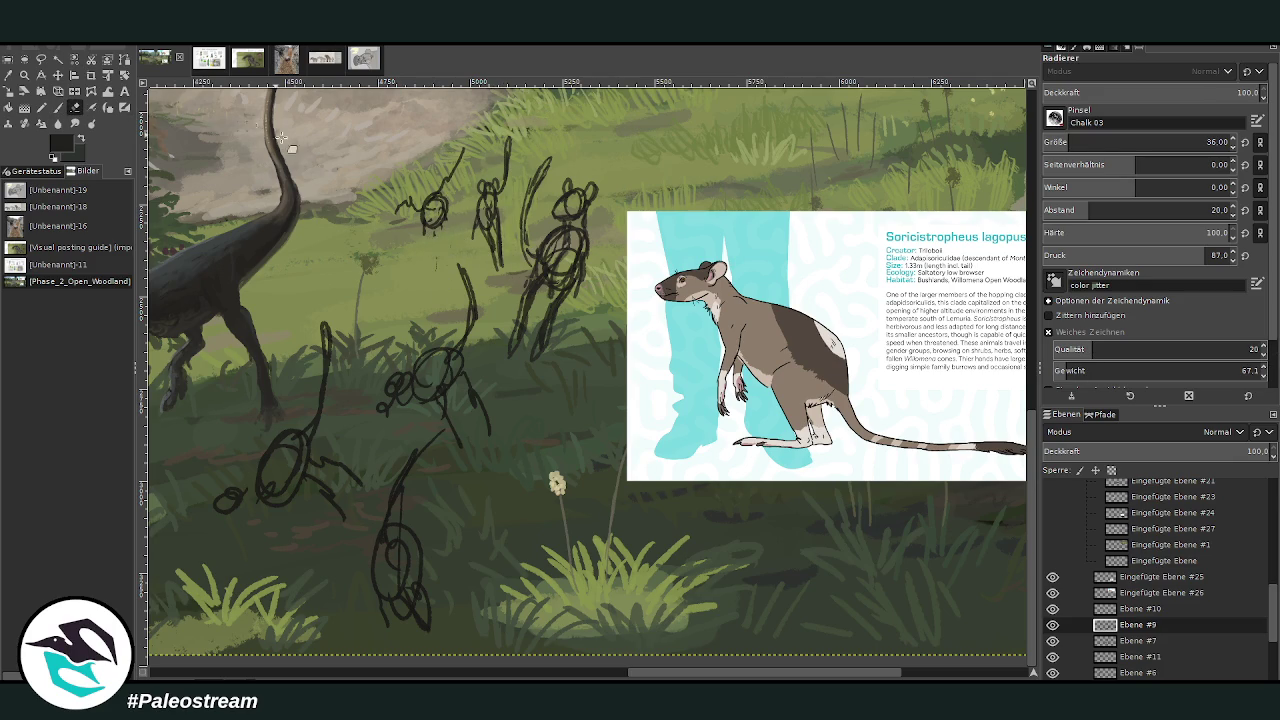
key("p")
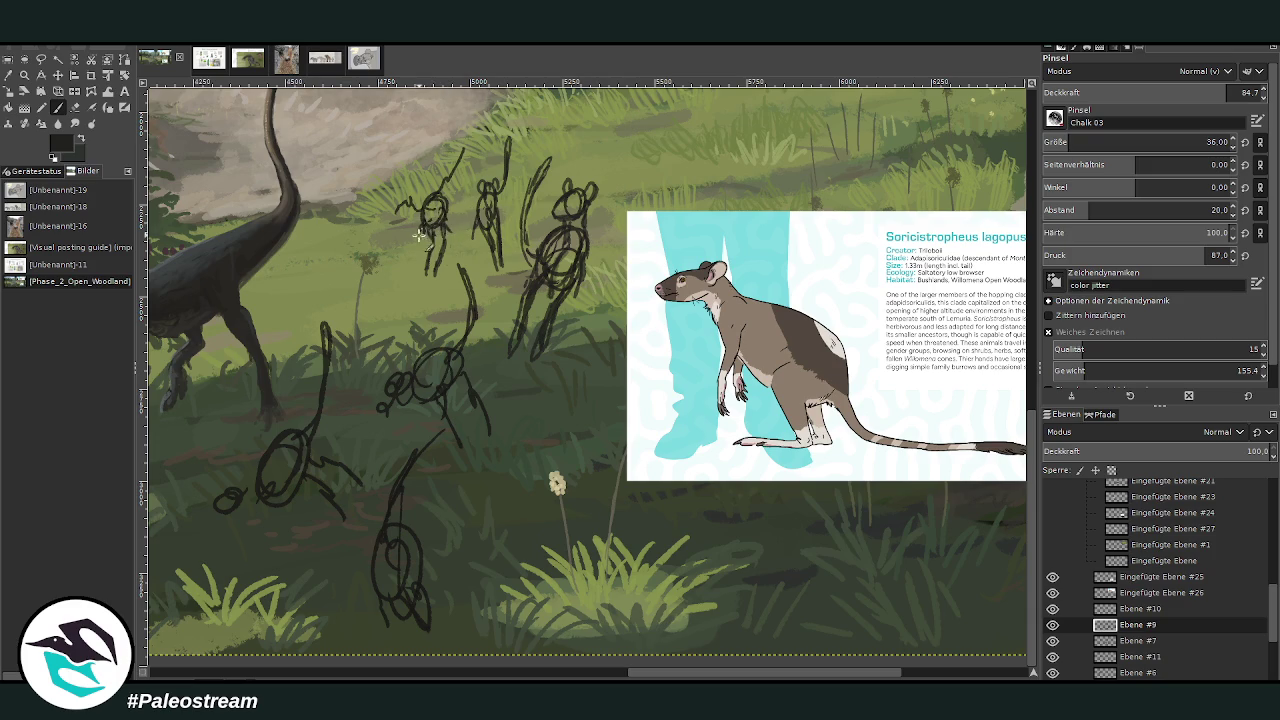
left_click(72, 108)
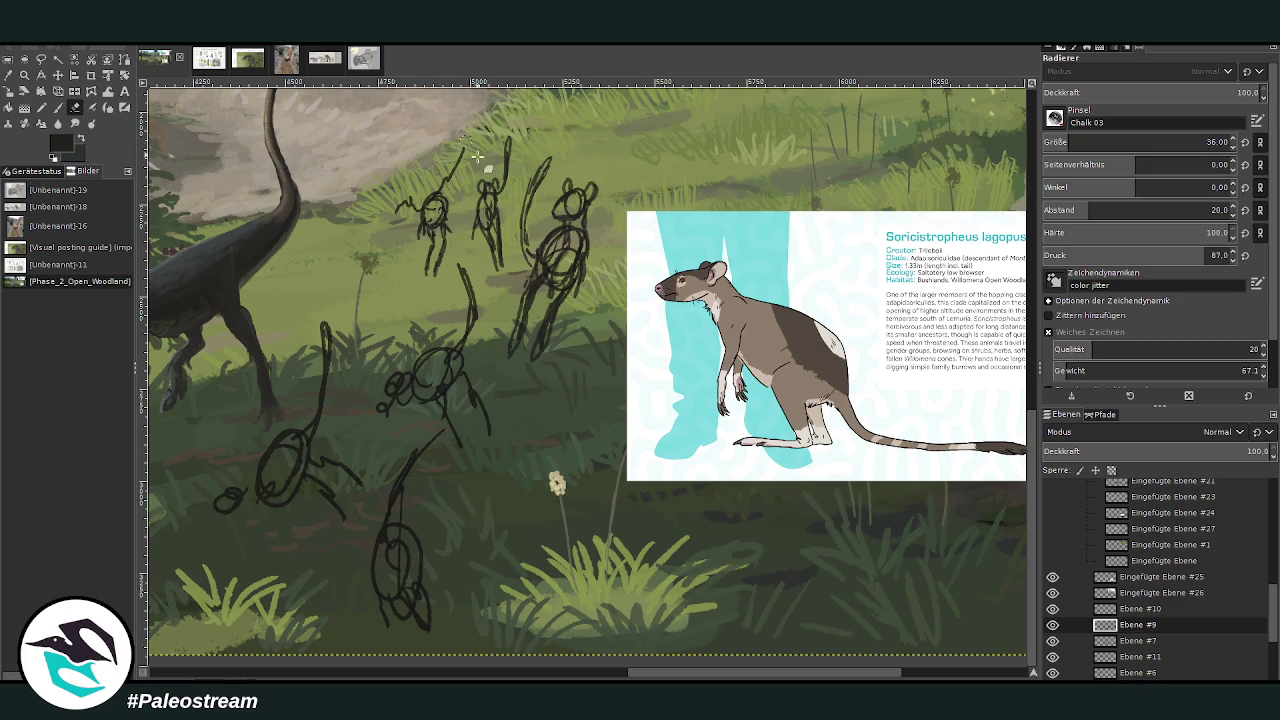
left_click(58, 107)
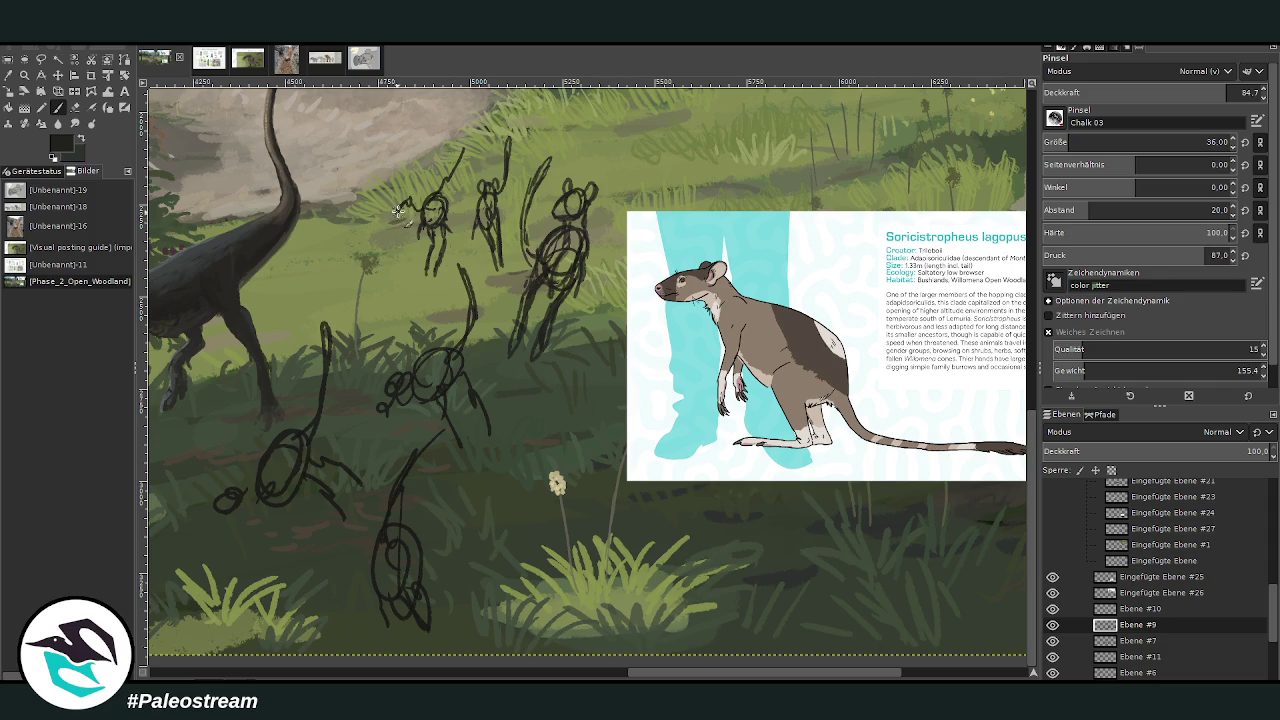
mouse_move(398, 213)
left_mouse_down()
mouse_move(413, 191)
mouse_move(404, 210)
mouse_move(432, 232)
mouse_move(443, 200)
left_mouse_up()
key("shift+e")
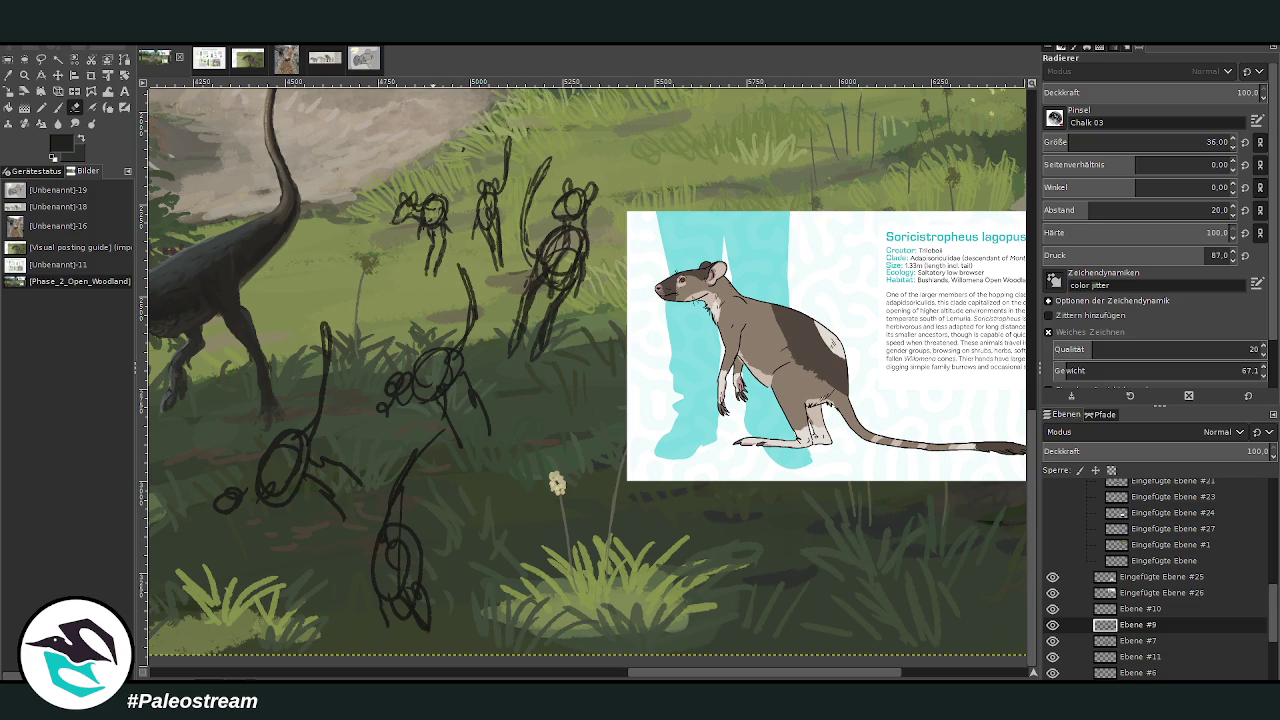
left_click(58, 107)
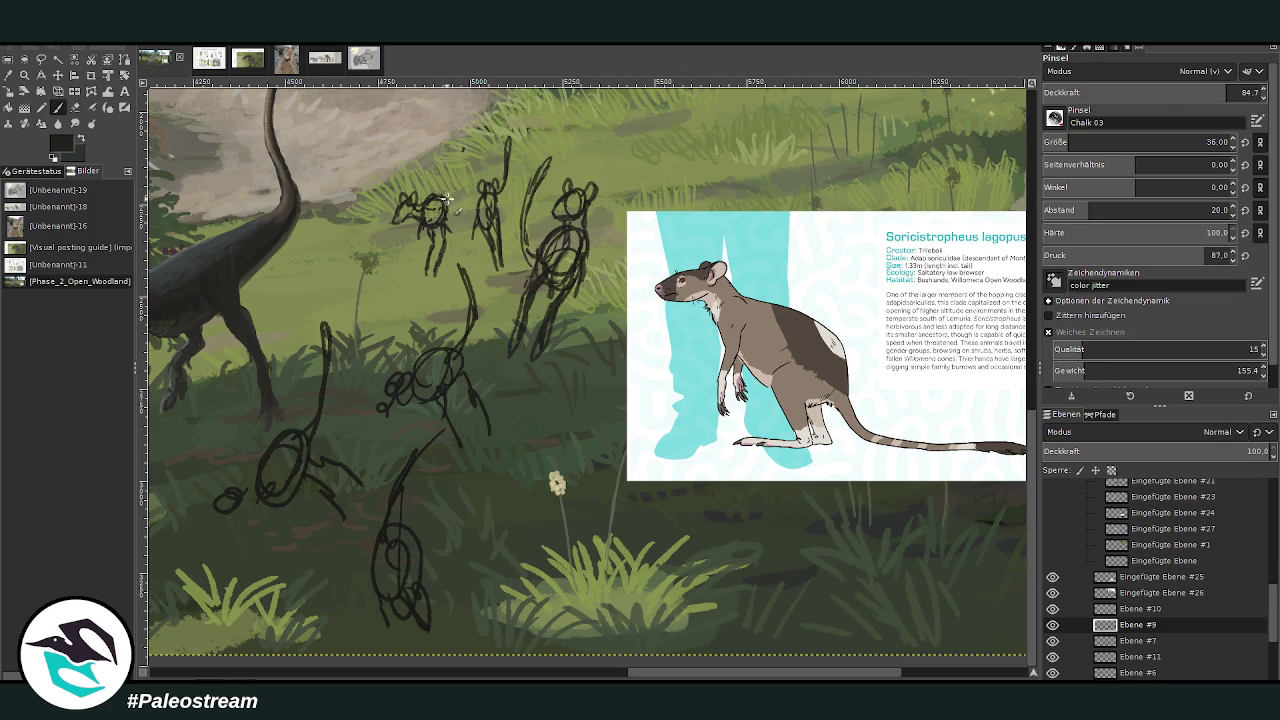
mouse_move(444, 205)
left_mouse_down()
mouse_move(465, 179)
mouse_move(452, 214)
left_mouse_up()
scroll(622, 630, "left", 1)
Step: Add lines to the small creature sketch and erase stray bits of line
scroll(630, 572, "left", 1)
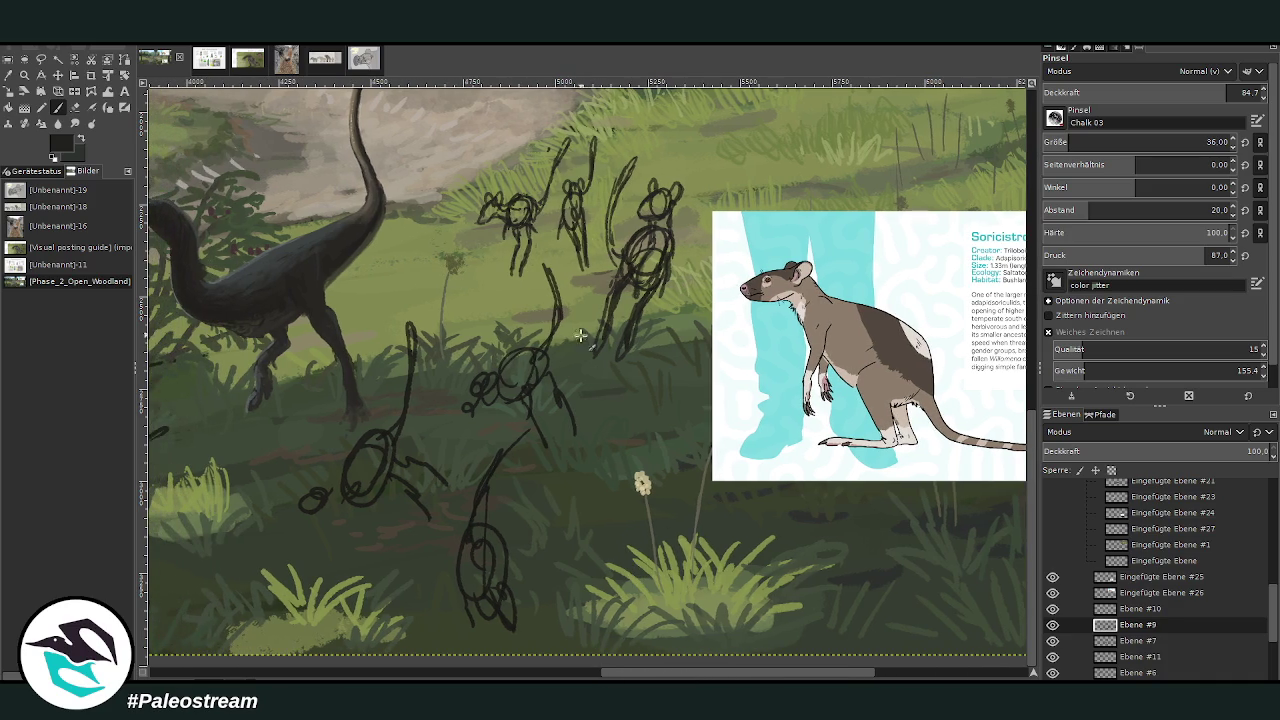
mouse_move(531, 346)
left_mouse_down()
mouse_move(535, 390)
mouse_move(502, 392)
left_mouse_up()
key("shift+e")
left_click_drag(565, 405, 540, 415)
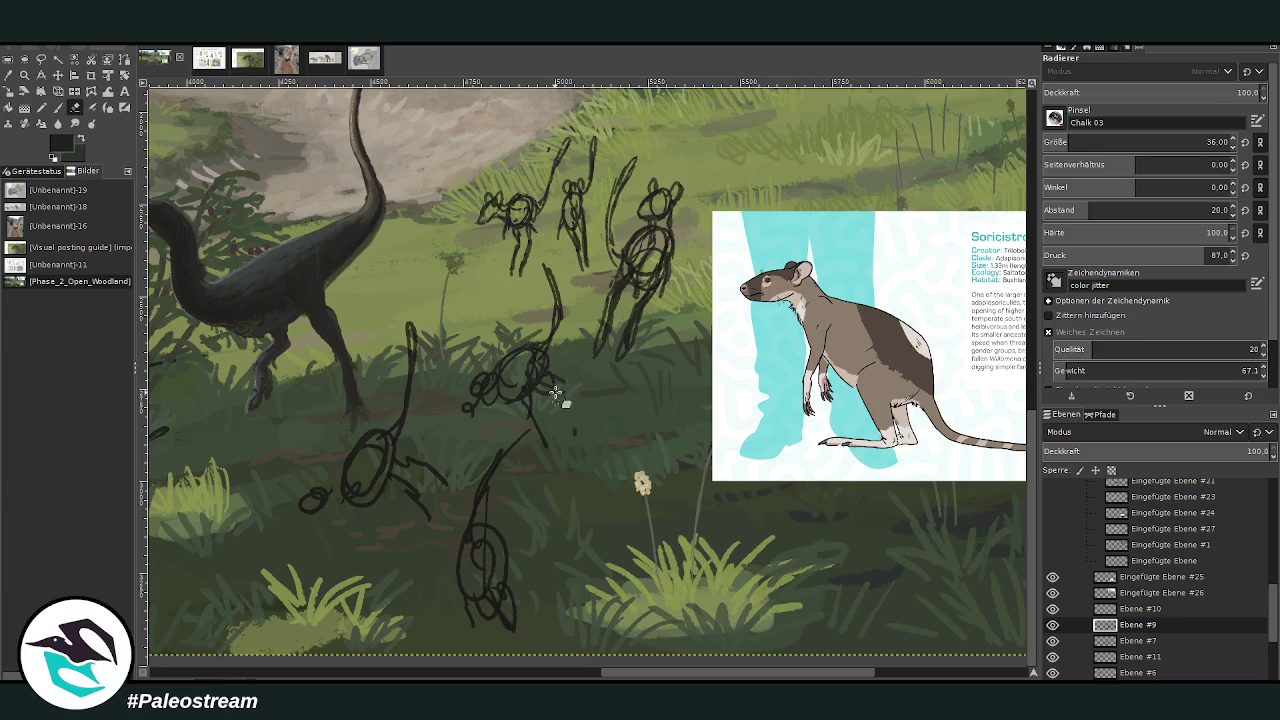
left_click(59, 108)
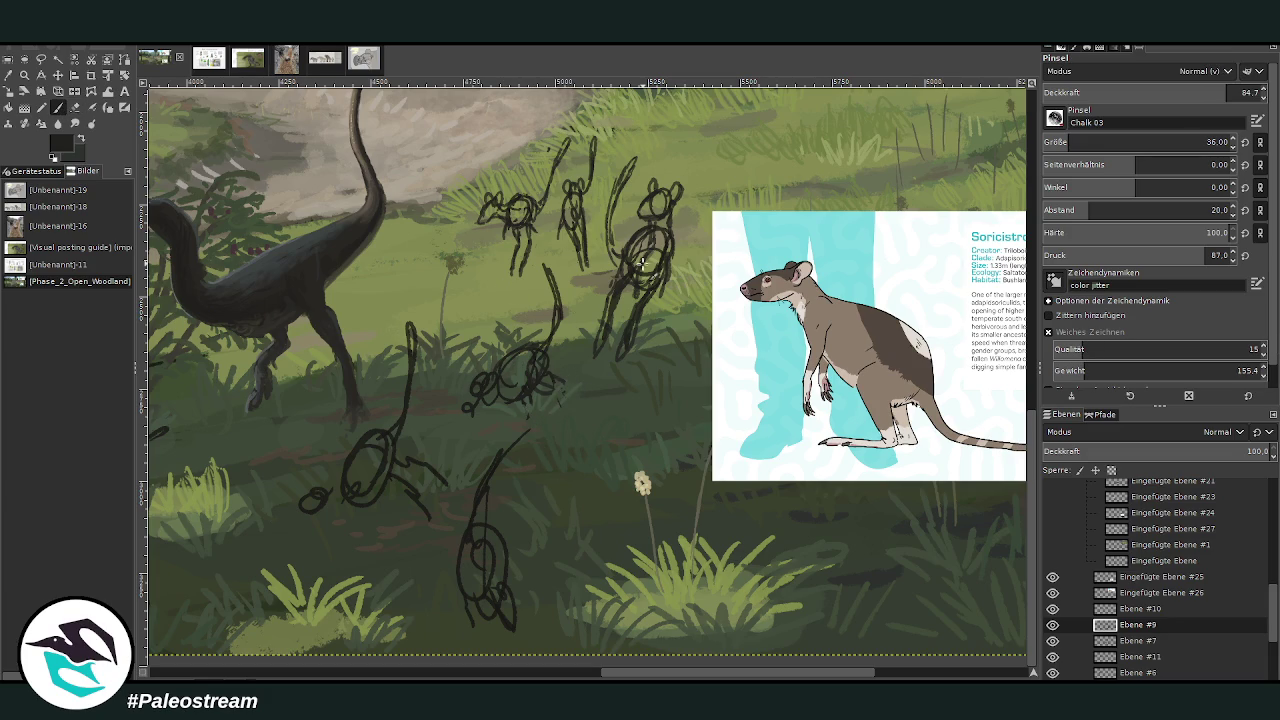
Step: Thicken the curled animal's left side and head outline, then lasso-select its head
mouse_move(521, 342)
left_mouse_down()
mouse_move(495, 370)
mouse_move(550, 365)
mouse_move(545, 390)
mouse_move(571, 395)
mouse_move(594, 430)
mouse_move(586, 444)
mouse_move(560, 392)
mouse_move(514, 399)
left_mouse_up()
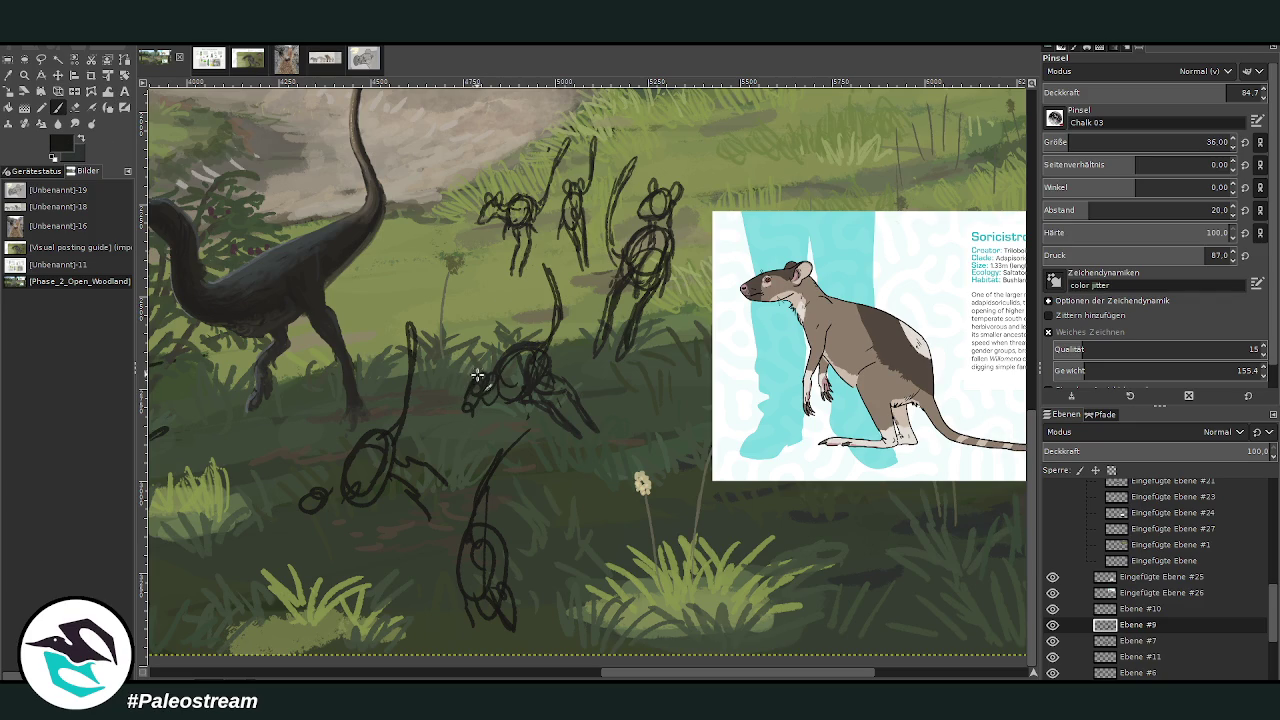
left_click_drag(469, 381, 460, 420)
left_click_drag(476, 418, 501, 392)
left_click_drag(472, 382, 501, 375)
left_click(41, 59)
left_click_drag(482, 366, 481, 366)
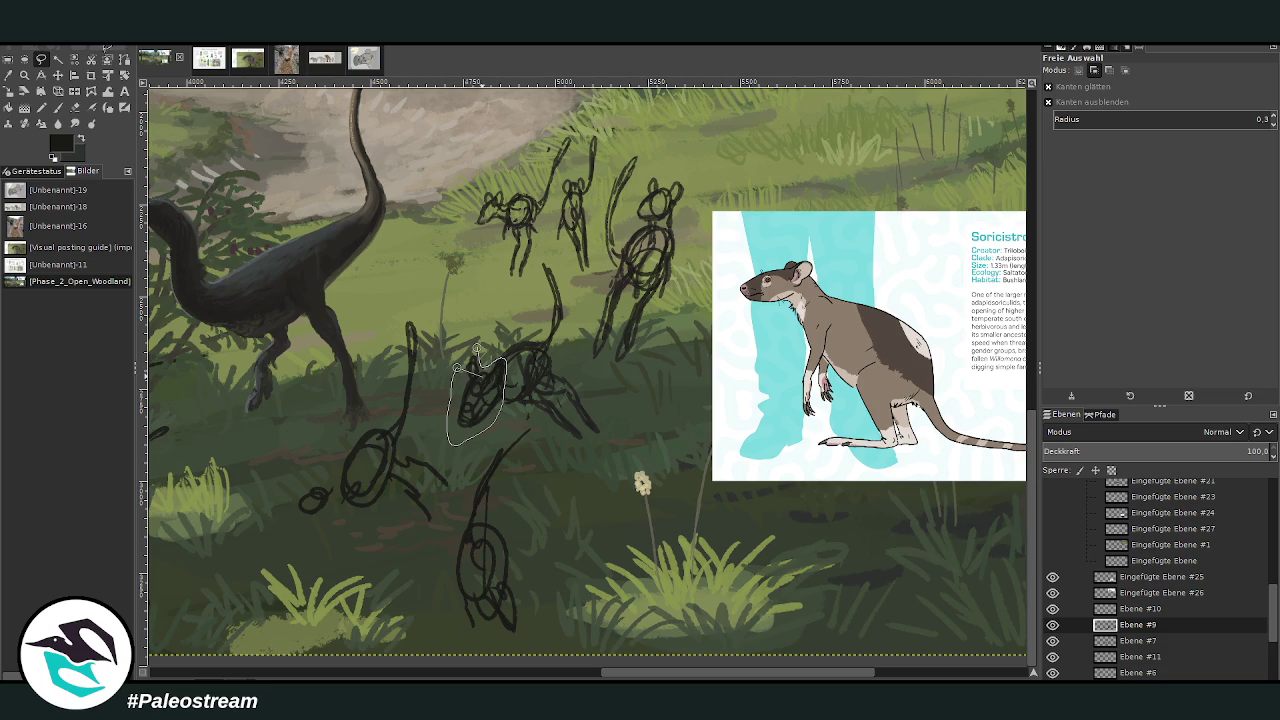
Step: Scale the selected head sketch down to about 153 × 252 px and anchor it to the sketch layer
key("shift+s")
left_click(463, 413)
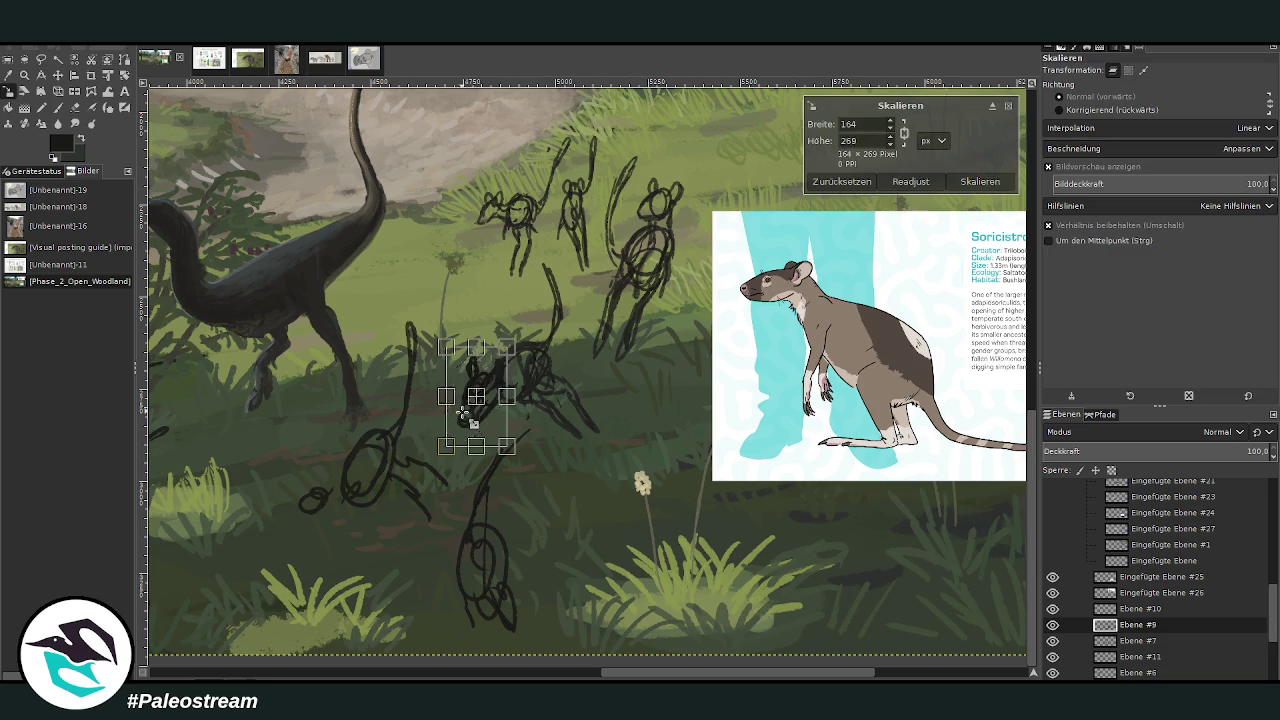
left_click_drag(485, 413, 480, 396)
key("Return")
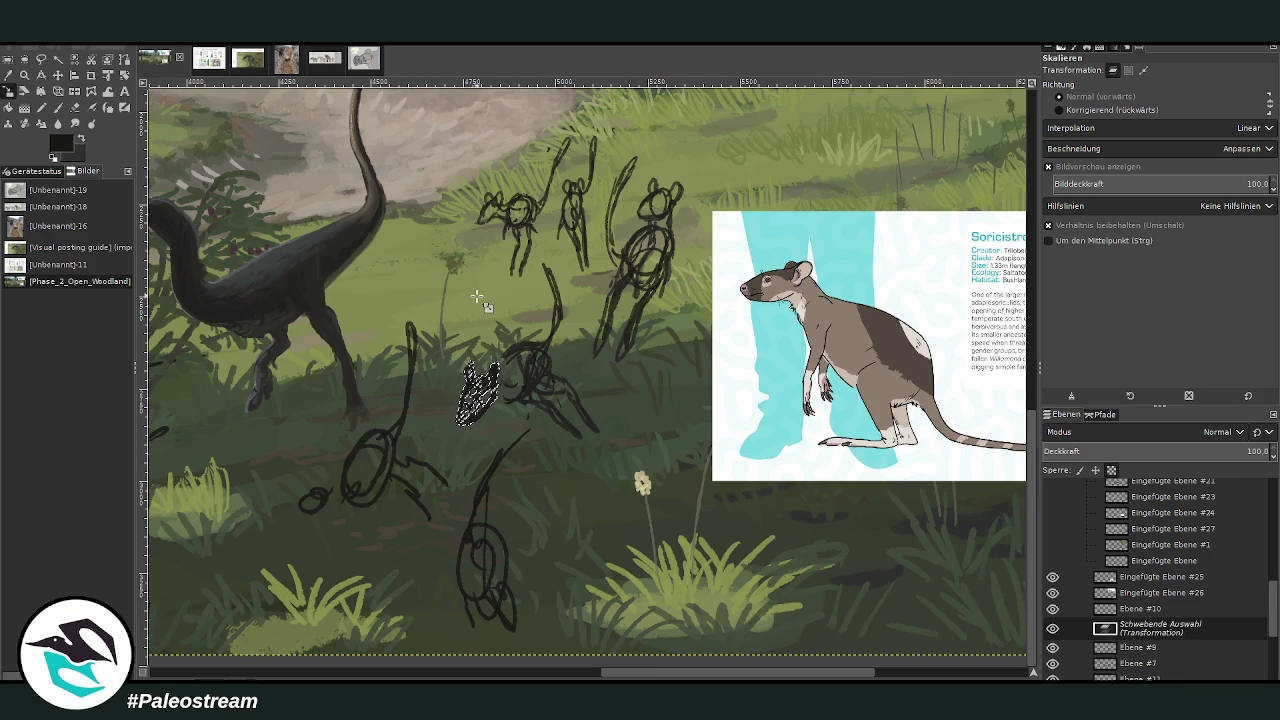
key("ctrl+h")
left_click(56, 106)
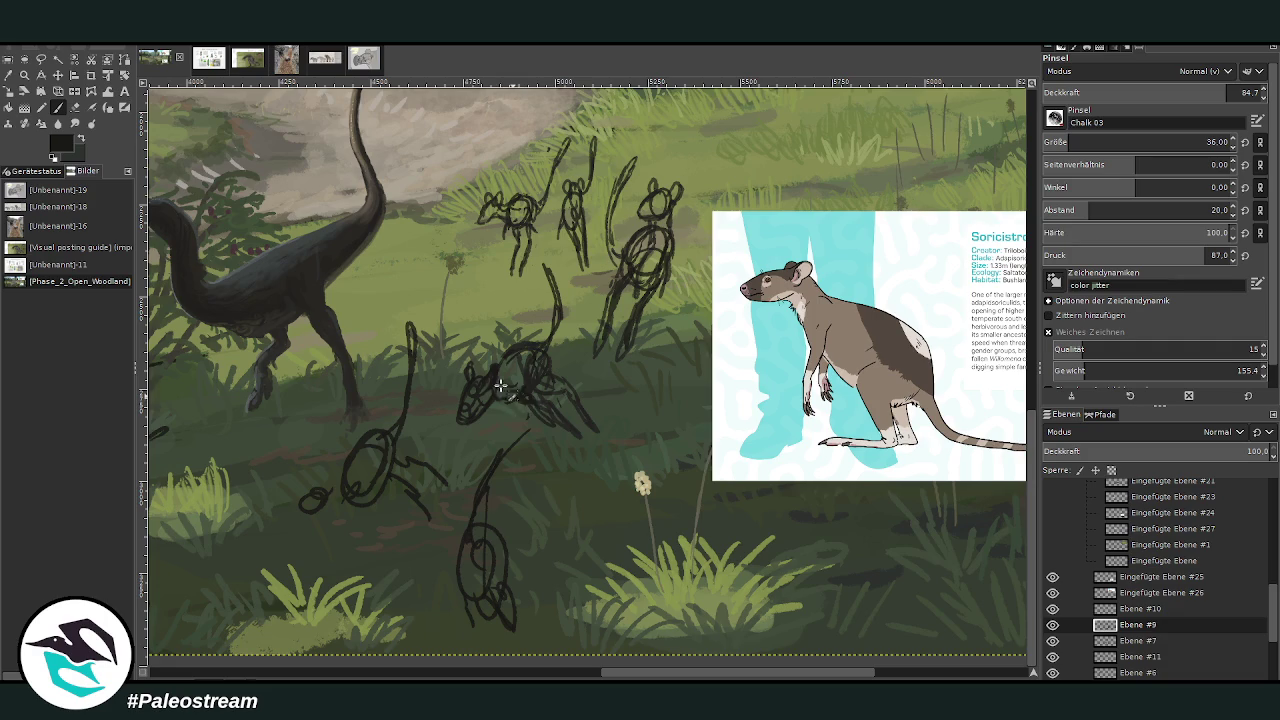
Step: Extend the neck line and thicken the lower creature's body loop outline
left_click_drag(591, 431, 603, 441)
mouse_move(546, 268)
left_mouse_down()
mouse_move(542, 249)
mouse_move(542, 350)
left_mouse_up()
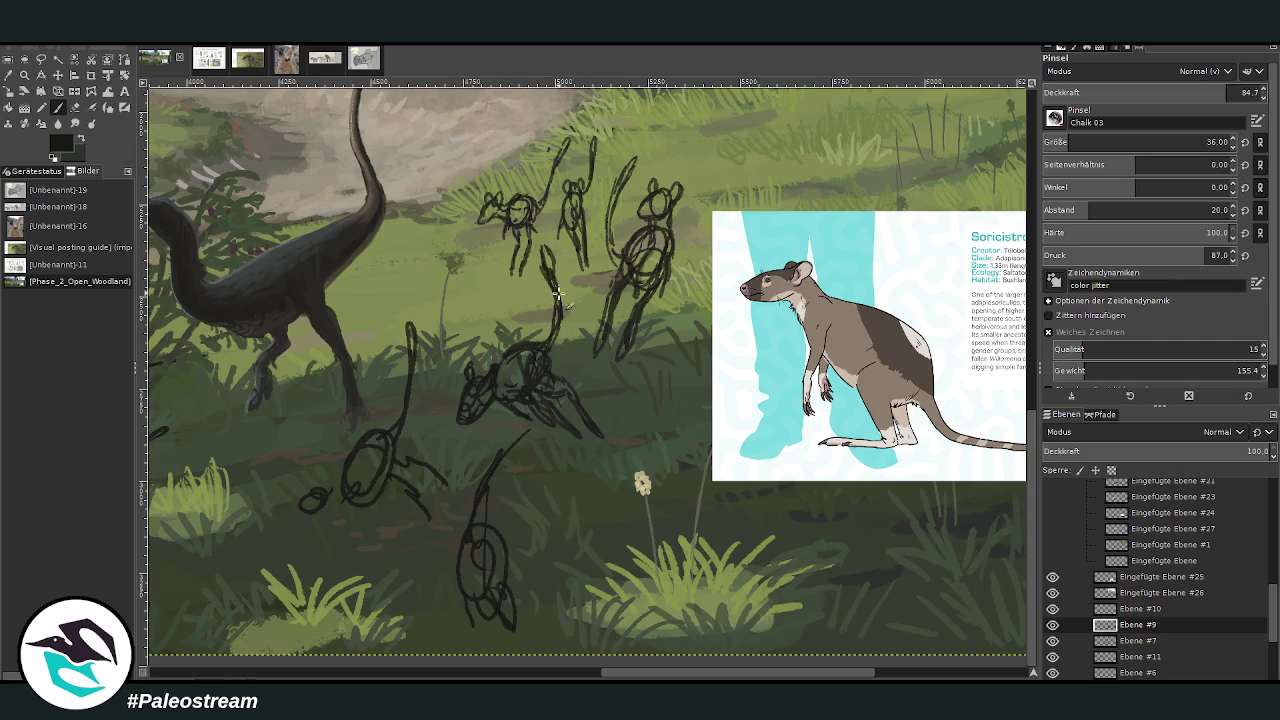
mouse_move(506, 548)
left_mouse_down()
mouse_move(495, 590)
mouse_move(511, 612)
left_mouse_up()
mouse_move(498, 595)
left_mouse_down()
mouse_move(501, 581)
mouse_move(512, 587)
left_mouse_up()
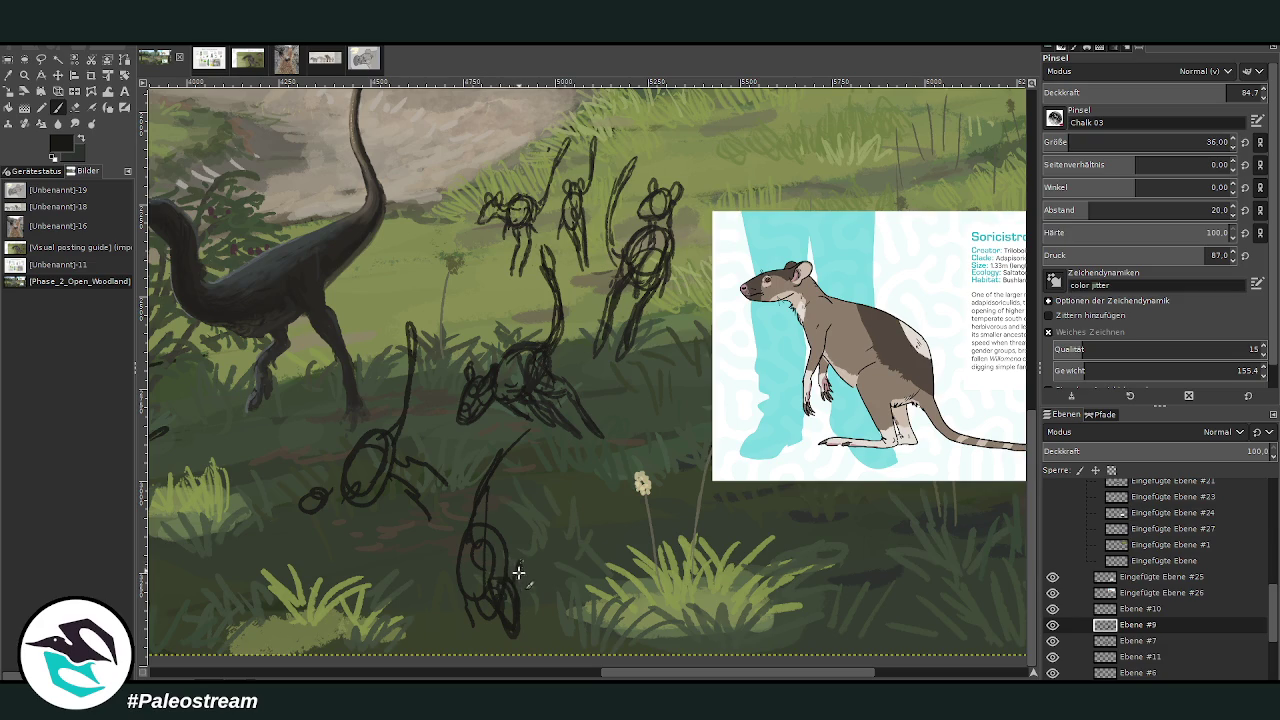
mouse_move(485, 585)
left_mouse_down()
mouse_move(505, 540)
mouse_move(480, 525)
mouse_move(503, 527)
mouse_move(457, 543)
mouse_move(497, 613)
mouse_move(518, 596)
mouse_move(515, 621)
mouse_move(491, 614)
left_mouse_up()
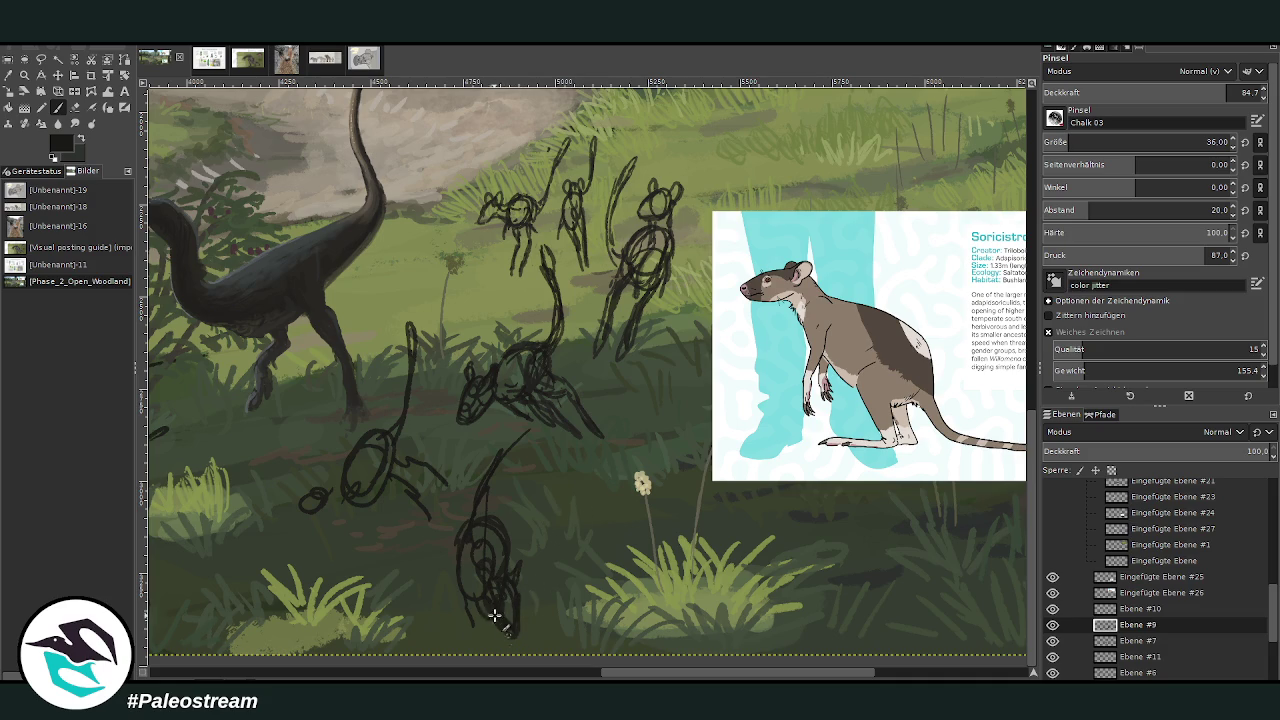
Step: Add strokes along the lower figure's left side and a line up-right across it
left_click(76, 108)
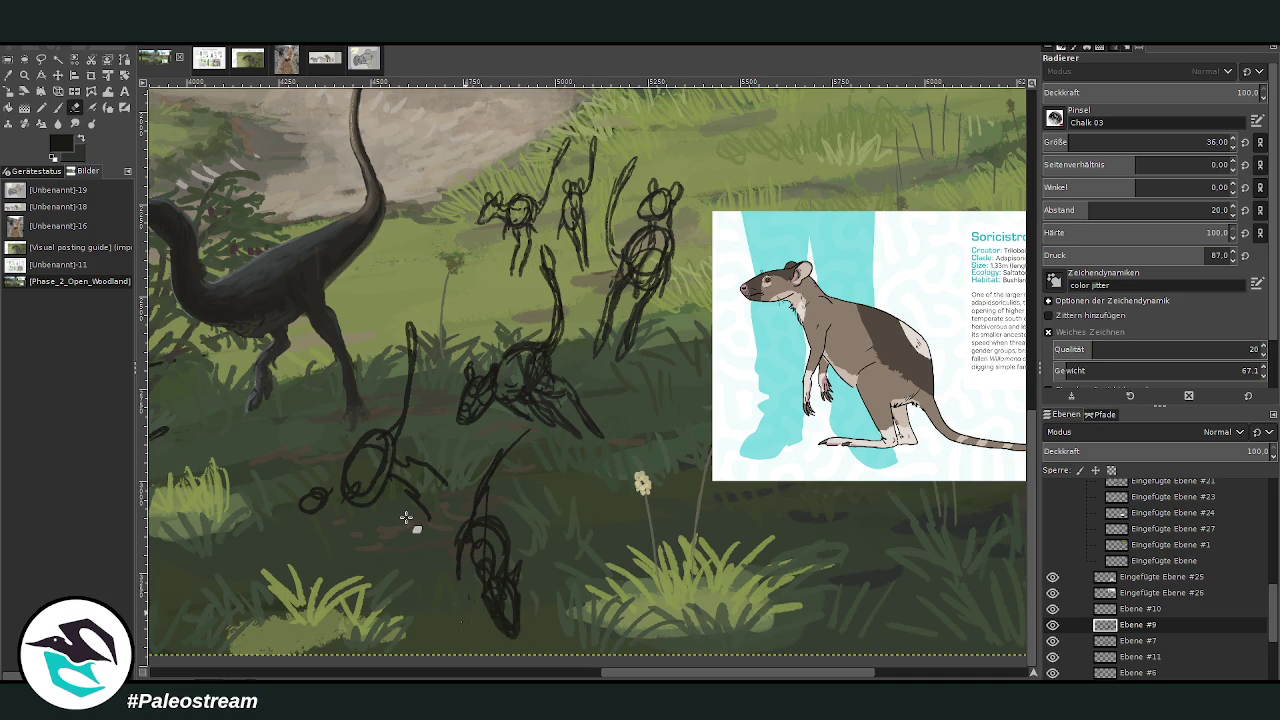
left_click(58, 107)
mouse_move(458, 552)
left_mouse_down()
mouse_move(467, 591)
mouse_move(445, 548)
mouse_move(492, 514)
mouse_move(480, 486)
mouse_move(506, 450)
mouse_move(634, 364)
left_mouse_up()
left_click_drag(578, 398, 628, 372)
Step: Thicken the lines around the middle creature and erase stray strokes right of the loop
left_click_drag(655, 675, 633, 675)
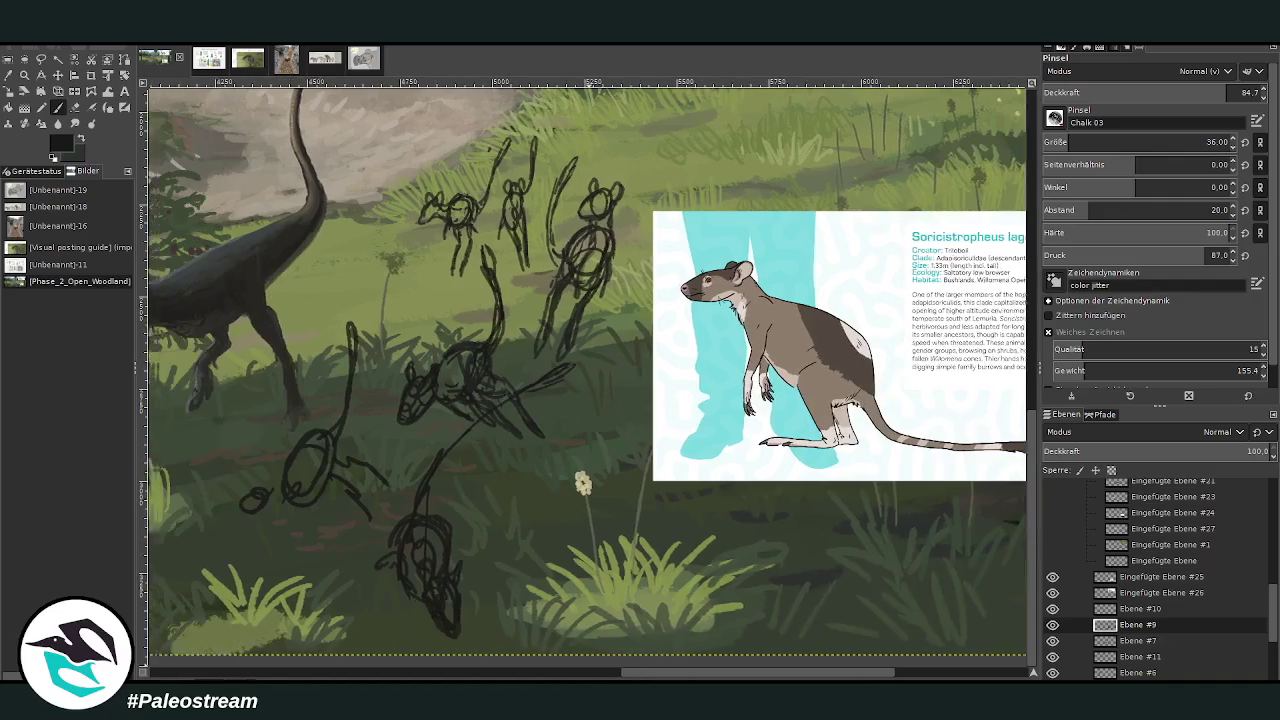
mouse_move(591, 437)
left_mouse_down()
mouse_move(566, 510)
mouse_move(573, 462)
left_mouse_up()
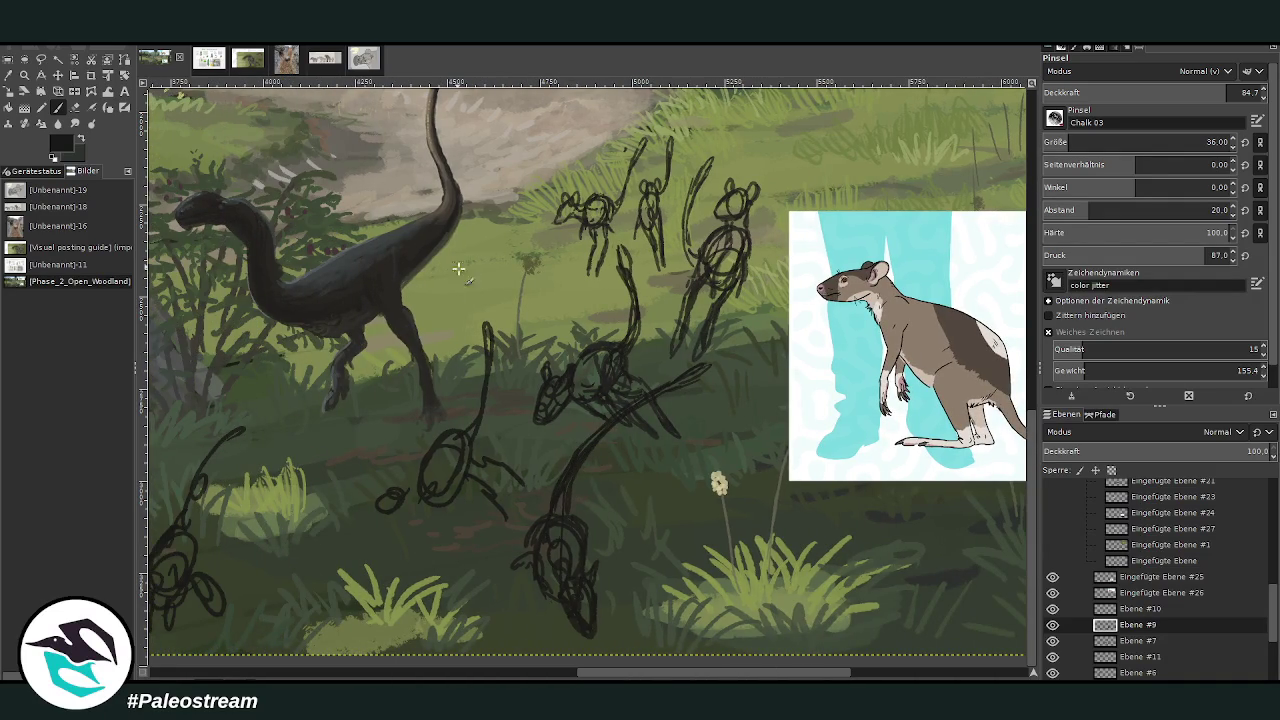
mouse_move(423, 474)
left_mouse_down()
mouse_move(468, 426)
mouse_move(489, 264)
mouse_move(487, 350)
mouse_move(432, 458)
left_mouse_up()
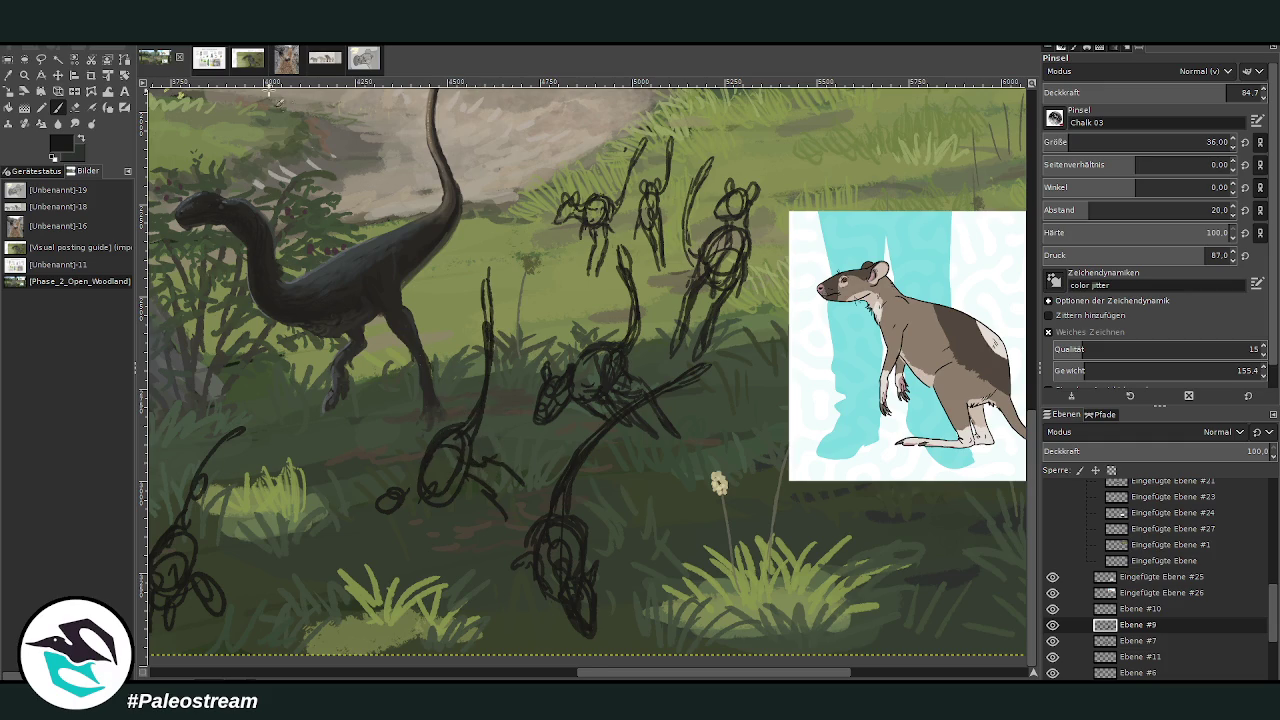
left_click(74, 107)
mouse_move(475, 492)
left_mouse_down()
mouse_move(490, 500)
mouse_move(500, 449)
mouse_move(514, 495)
mouse_move(497, 447)
mouse_move(462, 476)
mouse_move(454, 460)
mouse_move(468, 452)
mouse_move(468, 520)
mouse_move(452, 566)
mouse_move(438, 549)
left_mouse_up()
key("p")
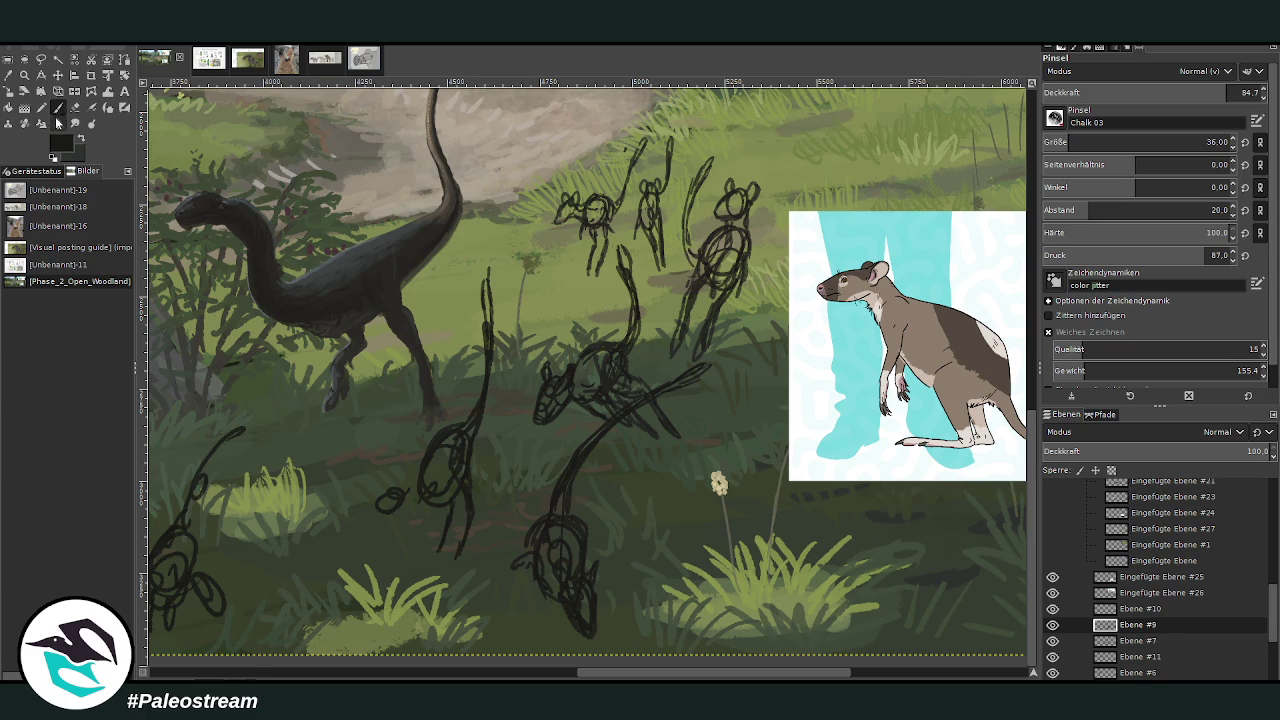
Step: Make the small loop bolder and draw the creature's legs and back
mouse_move(413, 484)
left_mouse_down()
mouse_move(508, 503)
mouse_move(427, 484)
left_mouse_up()
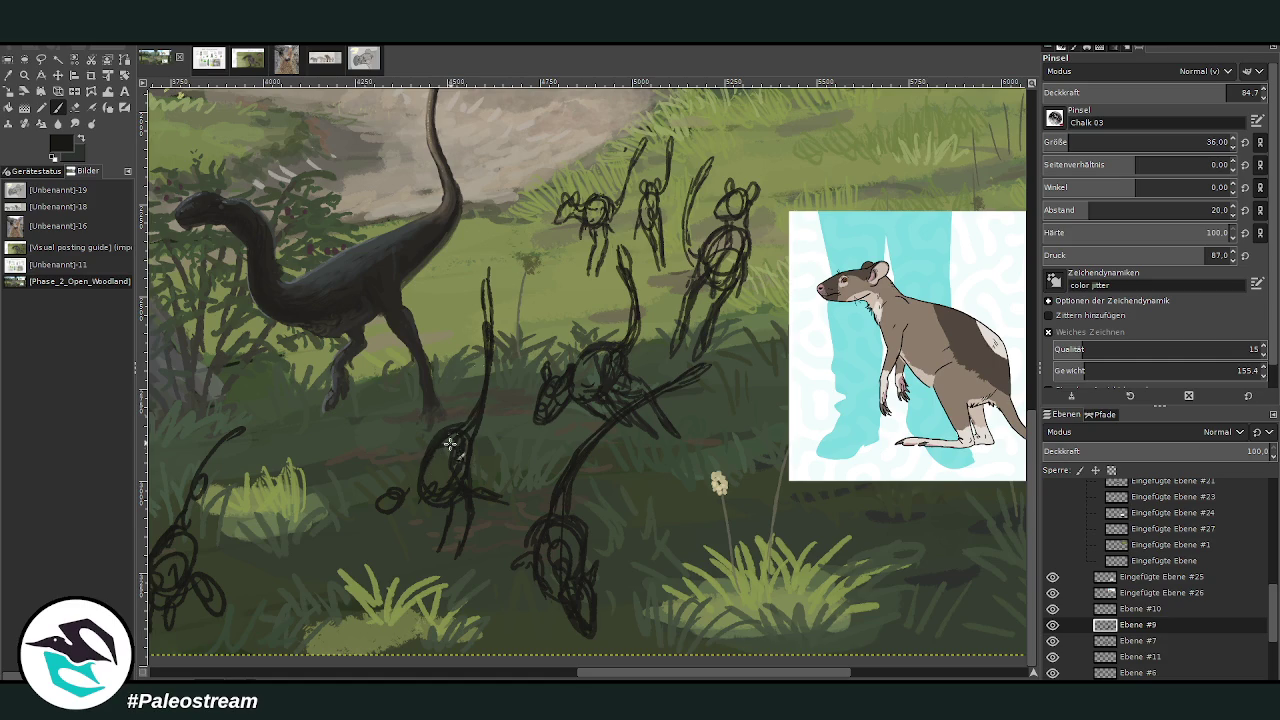
left_click_drag(389, 490, 379, 495)
mouse_move(417, 487)
left_mouse_down()
mouse_move(386, 491)
mouse_move(406, 500)
mouse_move(428, 476)
mouse_move(431, 503)
mouse_move(455, 500)
left_mouse_up()
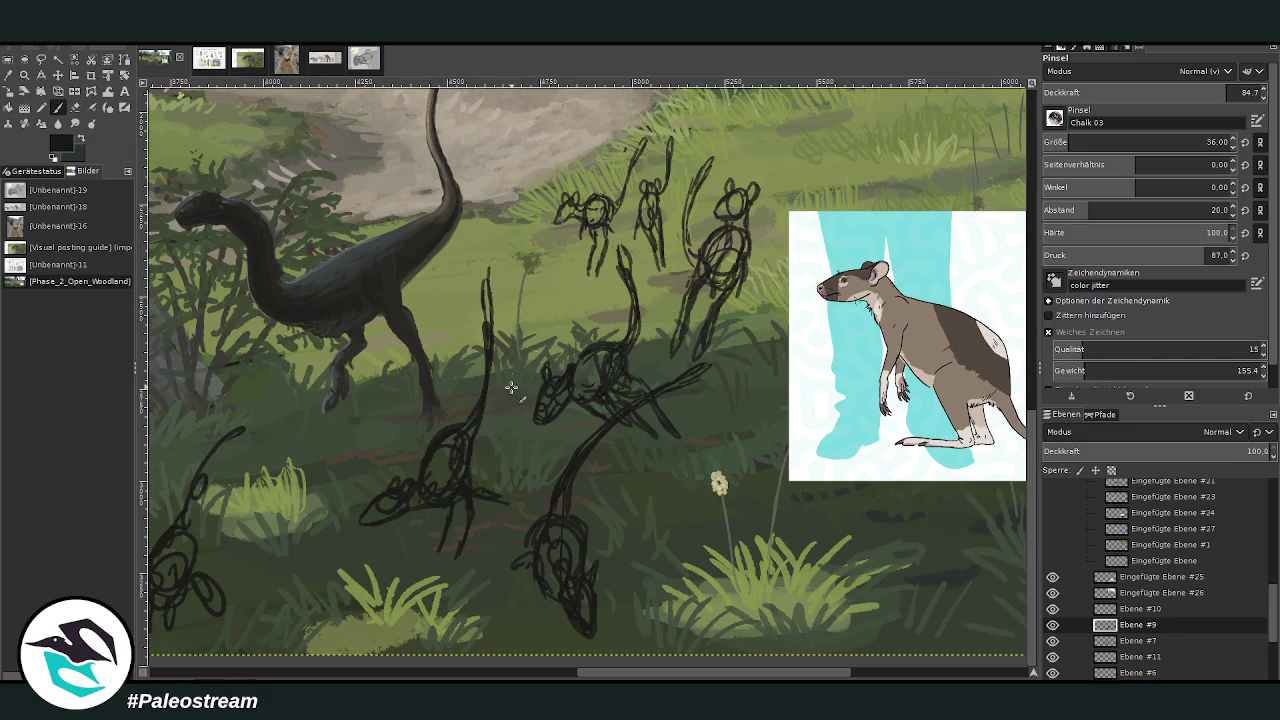
mouse_move(441, 440)
left_mouse_down()
mouse_move(476, 436)
mouse_move(464, 533)
mouse_move(443, 566)
mouse_move(466, 514)
mouse_move(437, 541)
left_mouse_up()
Step: Sample a grey body colour from the rat reference and set the brush size to 84
scroll(584, 576, "left", 2)
scroll(496, 652, "left", 5)
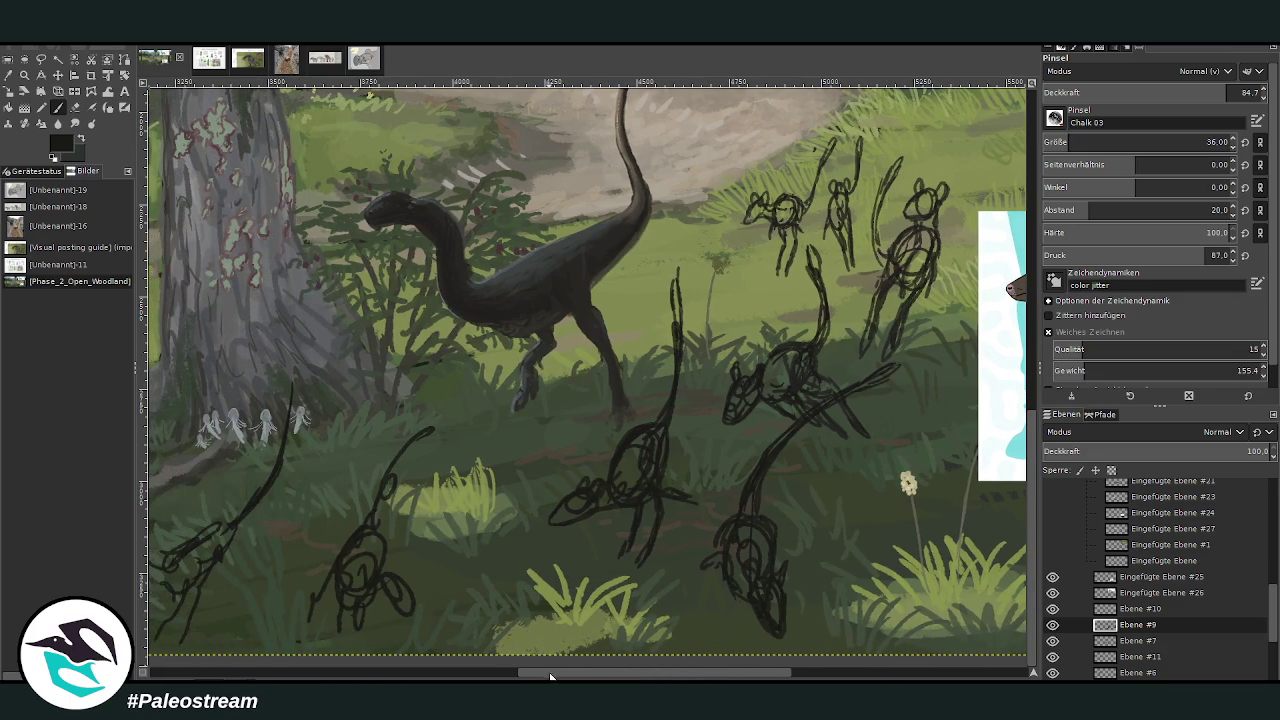
scroll(551, 676, "left", 1)
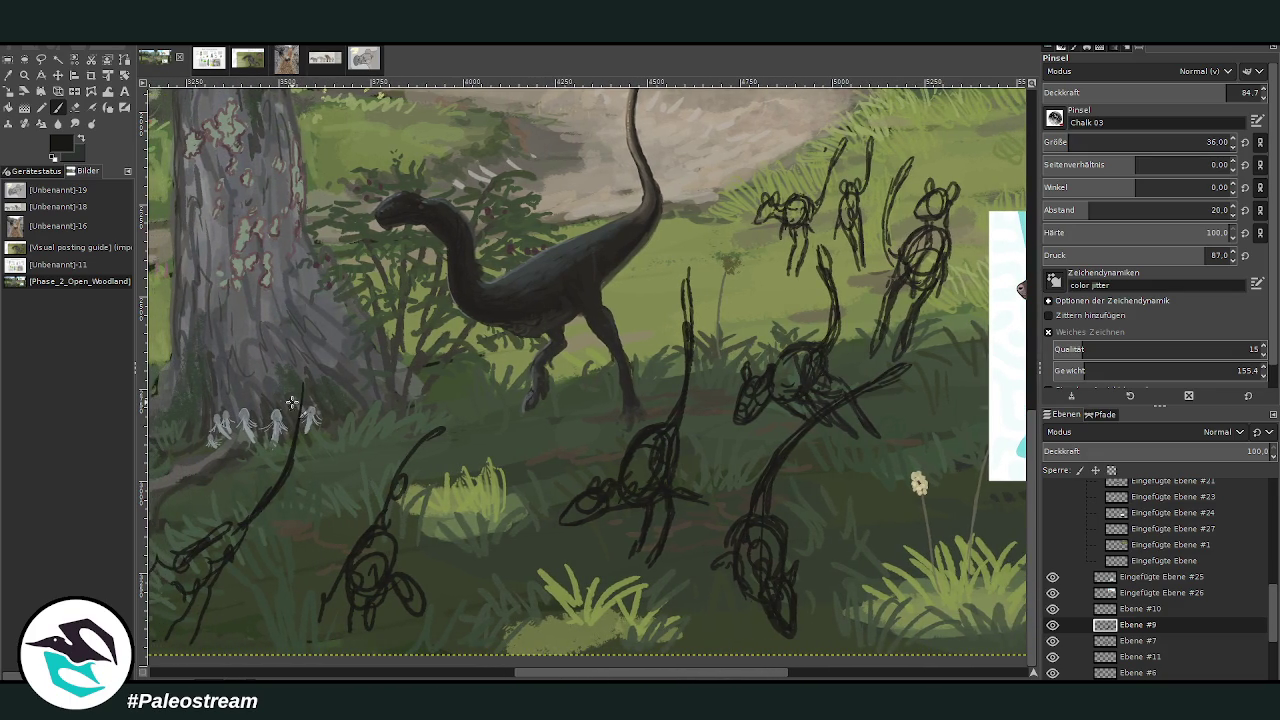
scroll(543, 676, "right", 2)
scroll(576, 668, "right", 2)
scroll(576, 660, "right", 2)
left_click(9, 75)
left_click(874, 340)
left_click(57, 107)
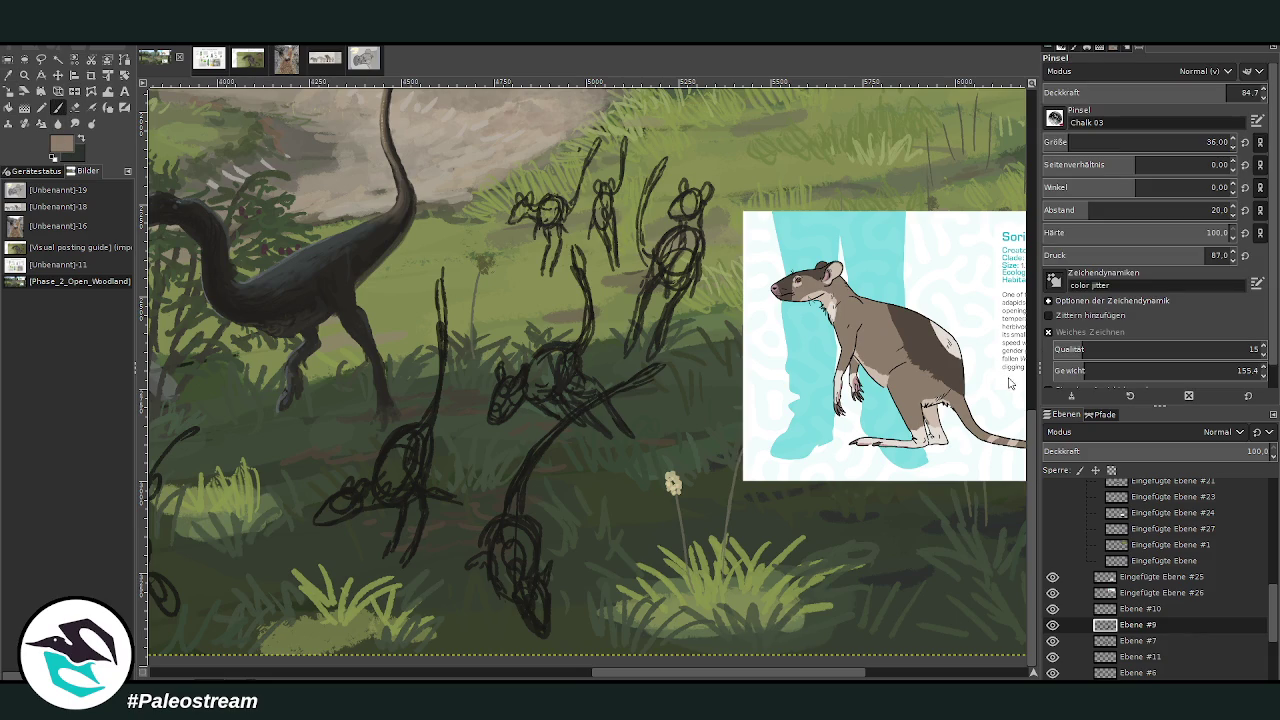
left_click(1063, 133)
type("84")
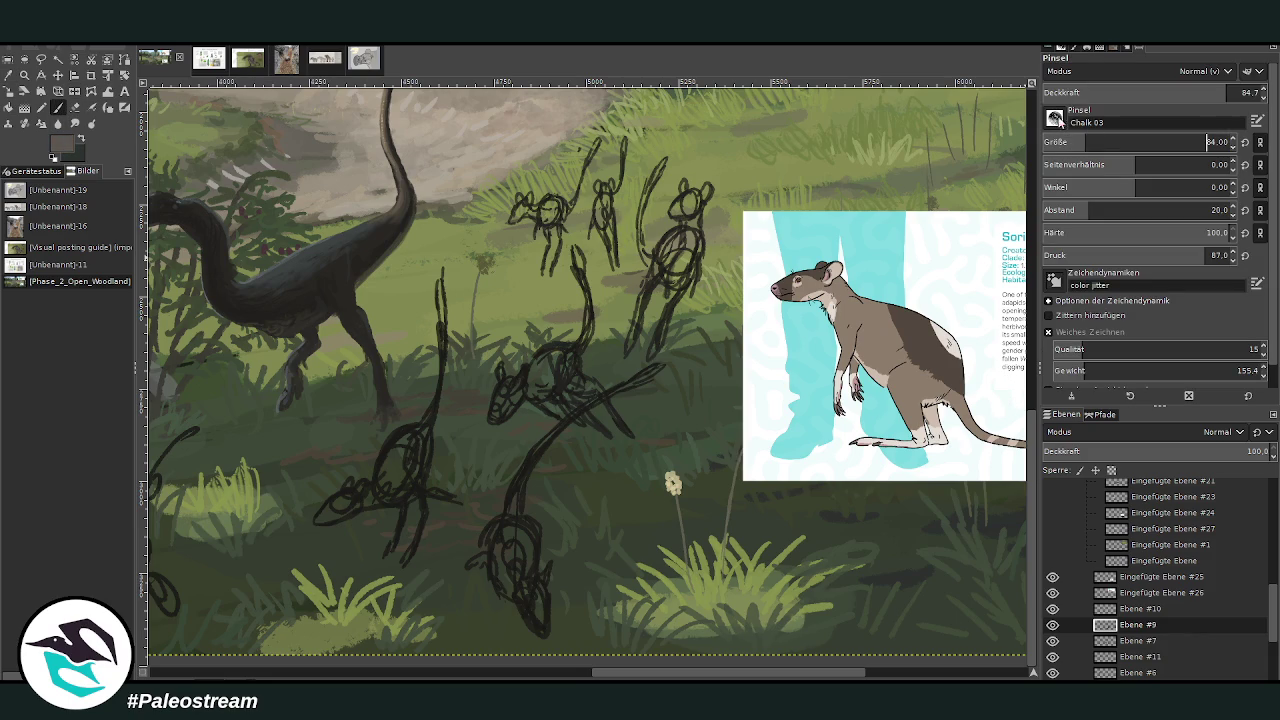
Step: Paint the lower, left, central and right creatures' bodies and a long tail grey
mouse_move(535, 500)
left_mouse_down()
mouse_move(500, 523)
mouse_move(510, 500)
left_mouse_up()
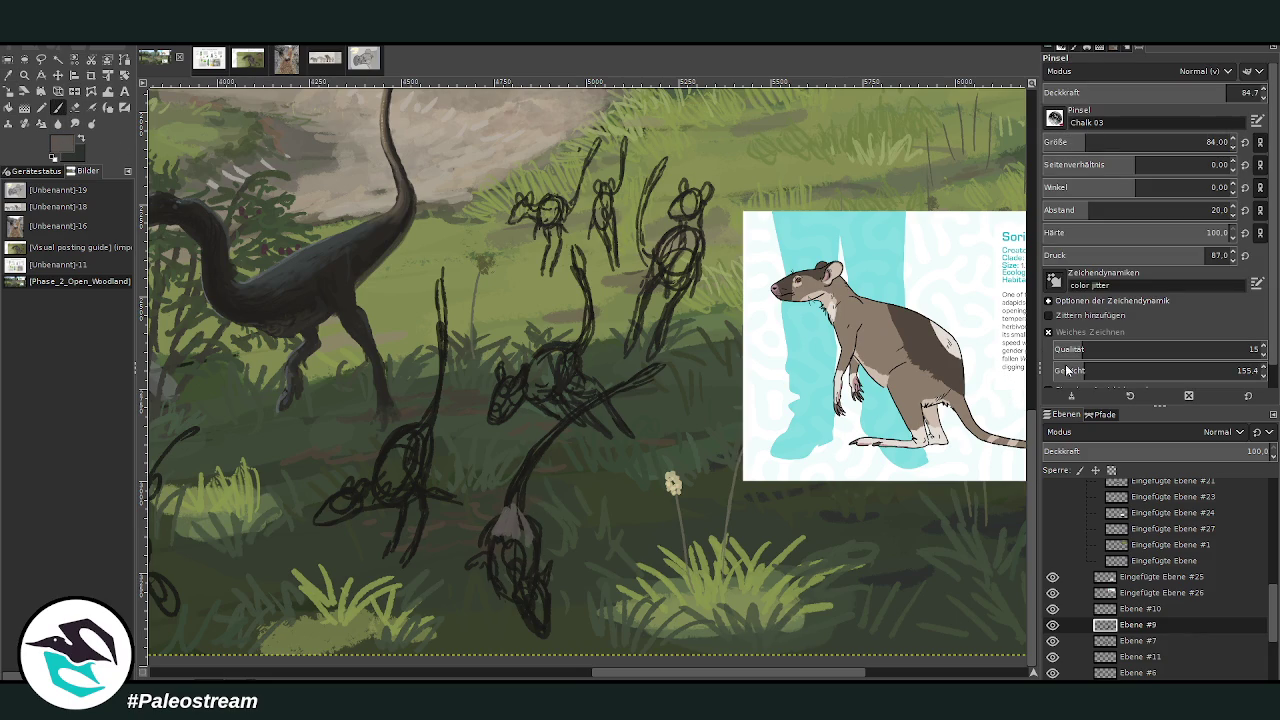
mouse_move(539, 507)
left_mouse_down()
mouse_move(505, 530)
mouse_move(512, 520)
mouse_move(531, 531)
mouse_move(531, 548)
mouse_move(514, 480)
mouse_move(537, 451)
left_mouse_up()
left_click_drag(640, 375, 540, 455)
mouse_move(390, 462)
left_mouse_down()
mouse_move(380, 490)
mouse_move(400, 445)
mouse_move(427, 426)
mouse_move(442, 286)
left_mouse_up()
mouse_move(557, 363)
left_mouse_down()
mouse_move(535, 360)
mouse_move(545, 380)
mouse_move(578, 372)
mouse_move(564, 348)
mouse_move(575, 378)
mouse_move(555, 350)
mouse_move(591, 296)
mouse_move(576, 250)
left_mouse_up()
mouse_move(680, 255)
left_mouse_down()
mouse_move(665, 245)
mouse_move(670, 265)
mouse_move(688, 255)
mouse_move(696, 230)
mouse_move(675, 212)
mouse_move(692, 208)
mouse_move(688, 267)
left_mouse_up()
Step: Paint the creatures' lower bodies and legs, the right one's tail, and the lower and upper heads grey
left_click(1208, 142)
mouse_move(659, 281)
left_mouse_down()
mouse_move(636, 318)
mouse_move(678, 310)
mouse_move(661, 322)
left_mouse_up()
left_click_drag(645, 262, 640, 212)
left_click_drag(642, 258, 653, 180)
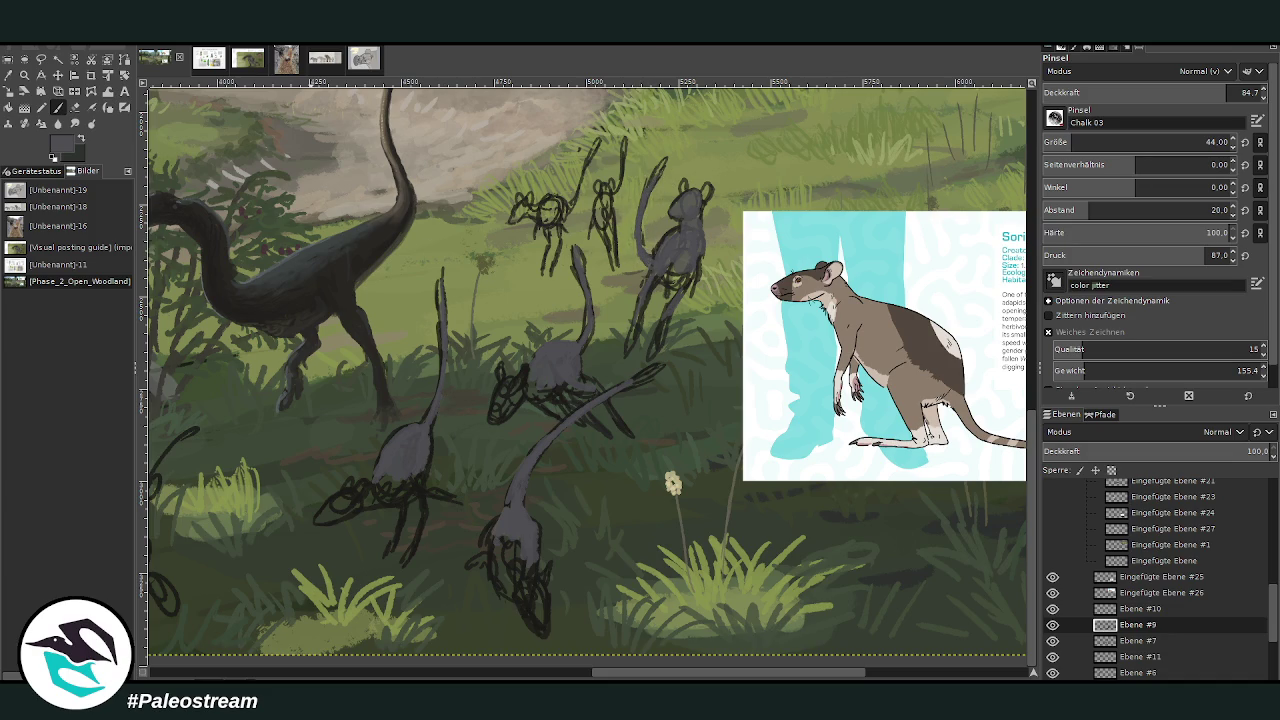
mouse_move(404, 468)
left_mouse_down()
mouse_move(414, 492)
mouse_move(380, 496)
mouse_move(400, 476)
left_mouse_up()
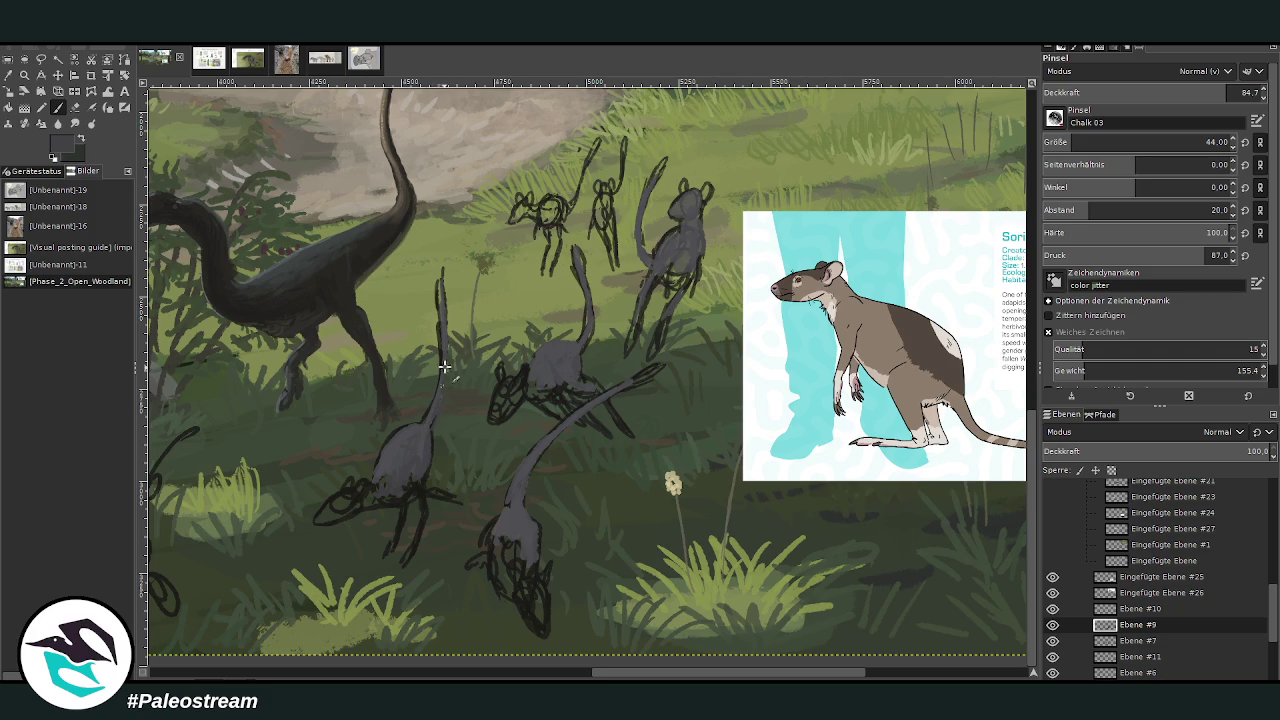
mouse_move(497, 513)
left_mouse_down()
mouse_move(497, 560)
mouse_move(535, 559)
left_mouse_up()
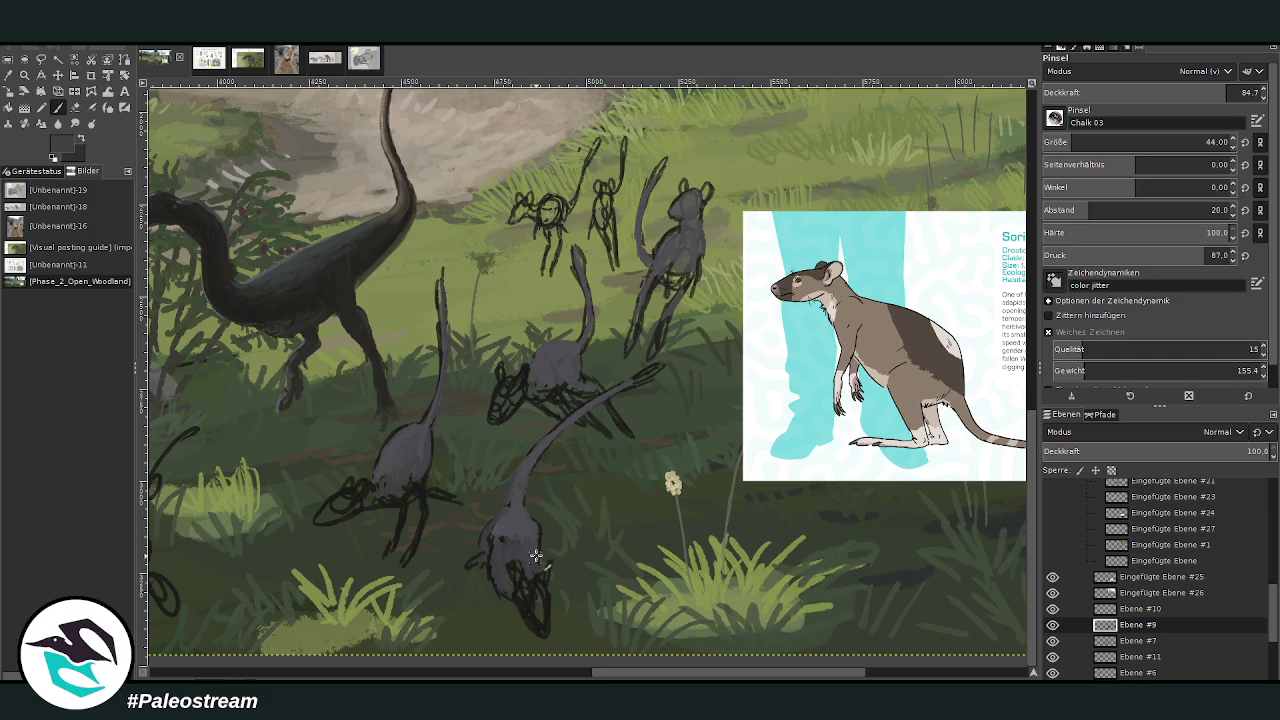
left_click_drag(531, 586, 530, 583)
mouse_move(692, 228)
left_mouse_down()
mouse_move(665, 294)
mouse_move(699, 203)
left_mouse_up()
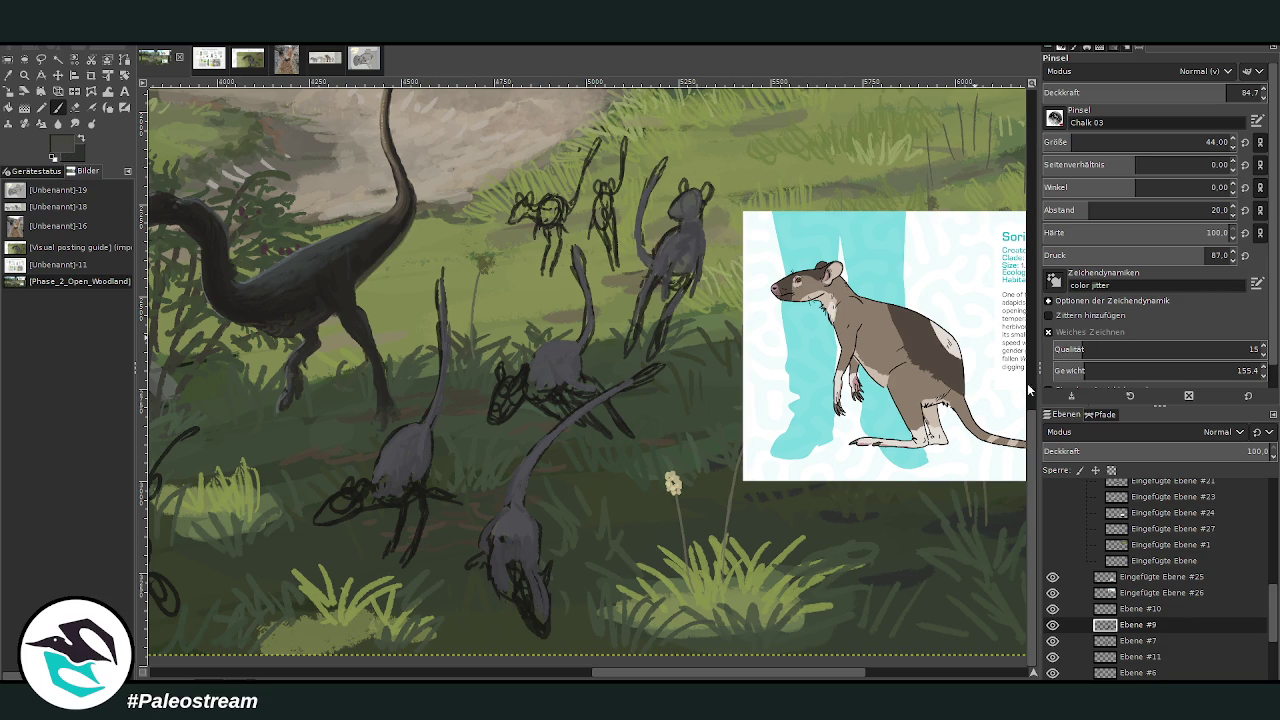
Step: Paint the upper and left creatures' legs in lighter grey at 60.1 opacity
left_click(994, 405, "ctrl")
left_click_drag(659, 338, 625, 343)
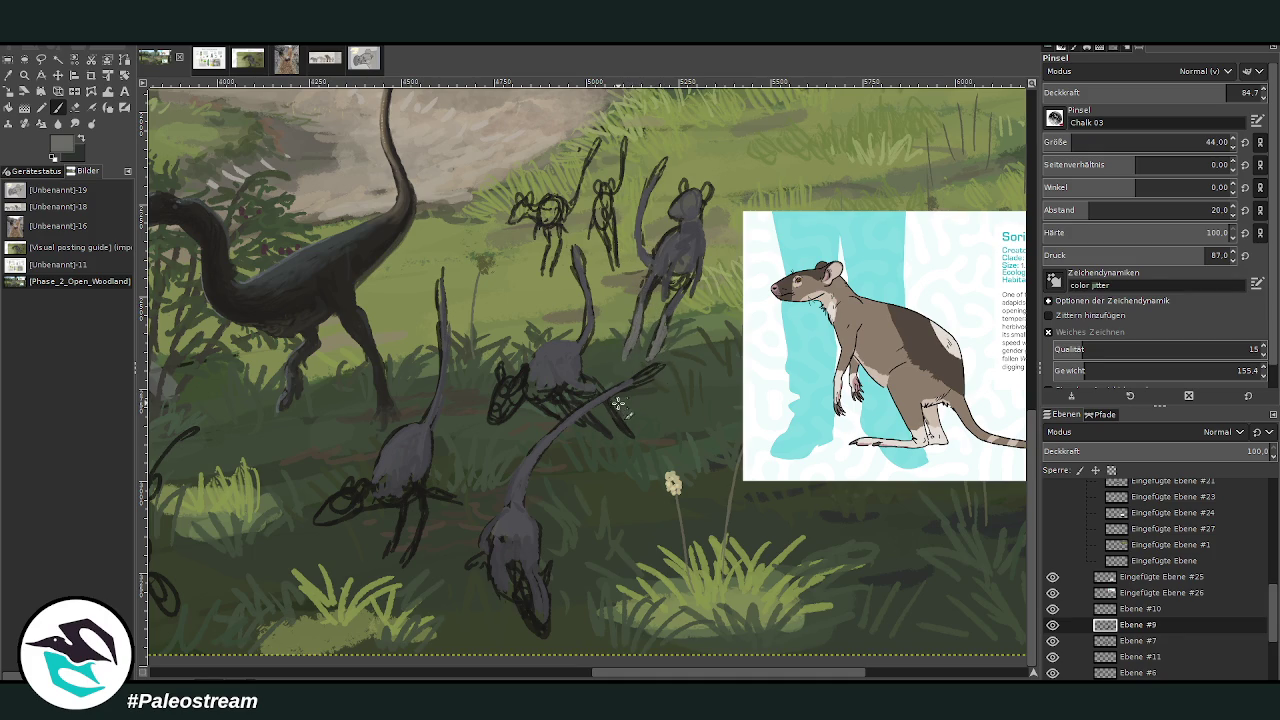
left_click(1173, 92)
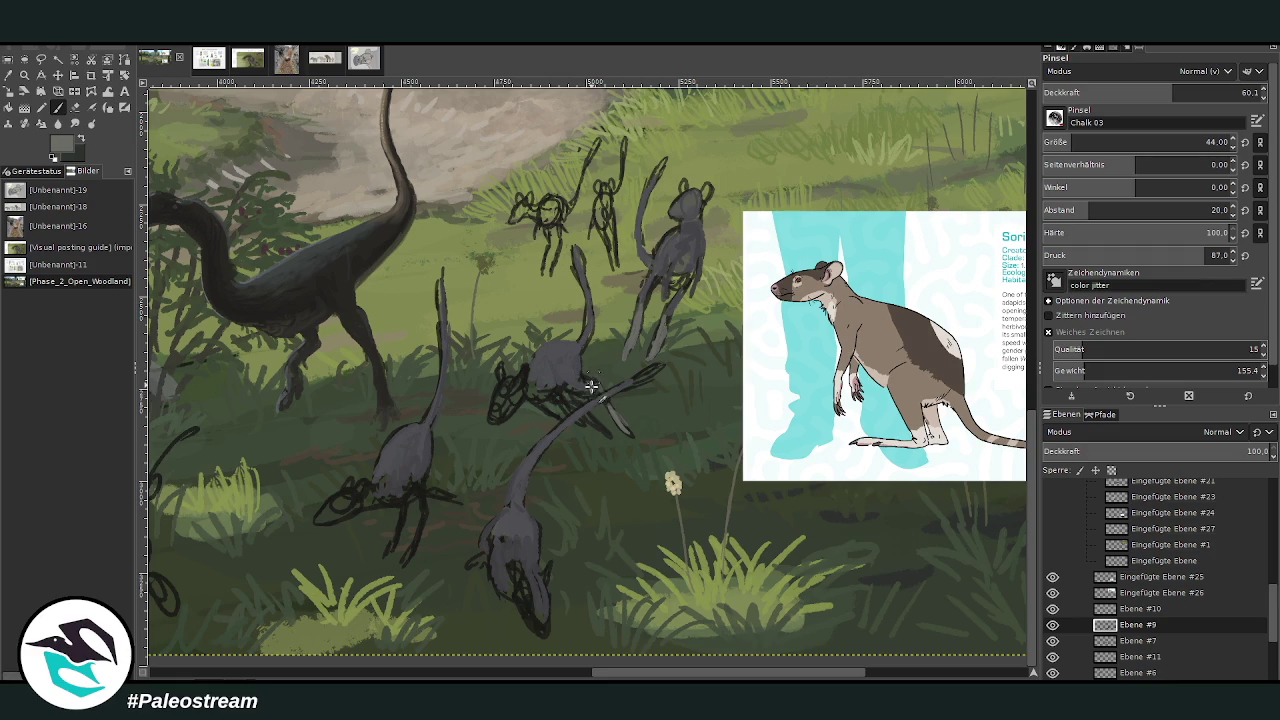
mouse_move(422, 516)
left_mouse_down()
mouse_move(400, 563)
mouse_move(417, 534)
mouse_move(383, 551)
mouse_move(408, 508)
mouse_move(401, 530)
left_mouse_up()
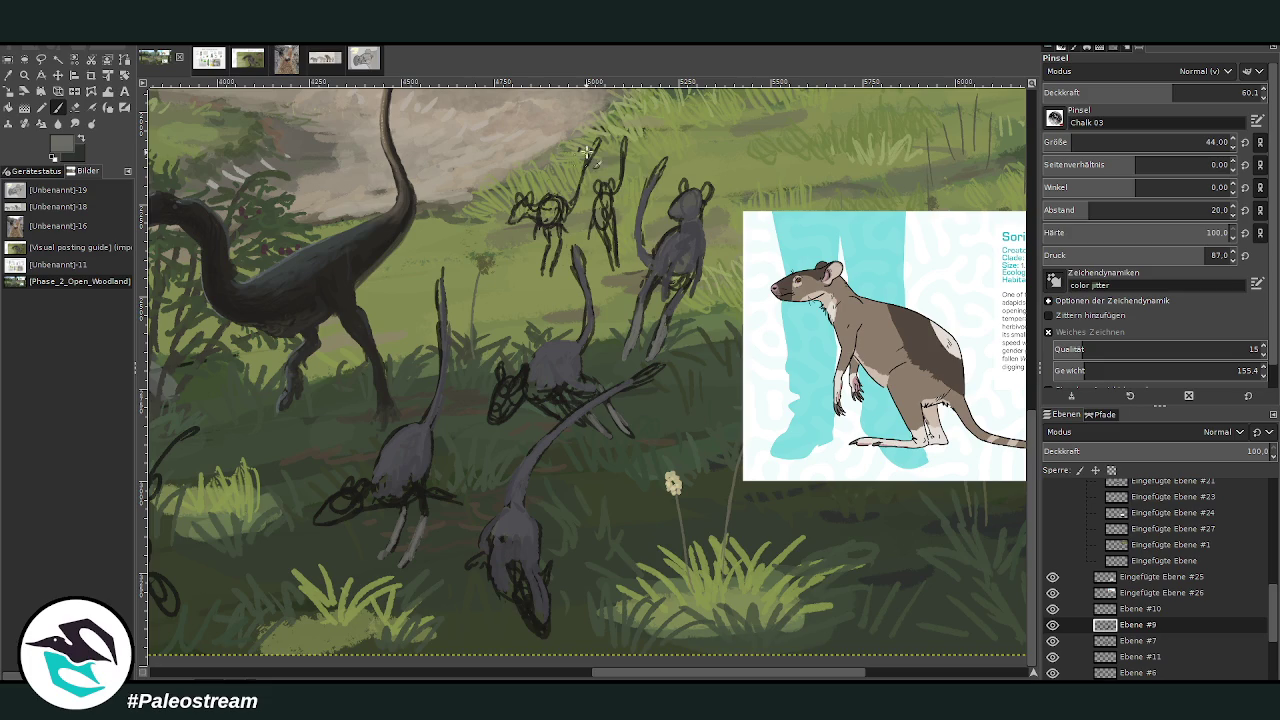
Step: Sample the rat reference's brown and raise brush opacity to 74.5
left_click(26, 76)
left_click(870, 324)
left_click(58, 108)
left_click_drag(1174, 92, 1205, 92)
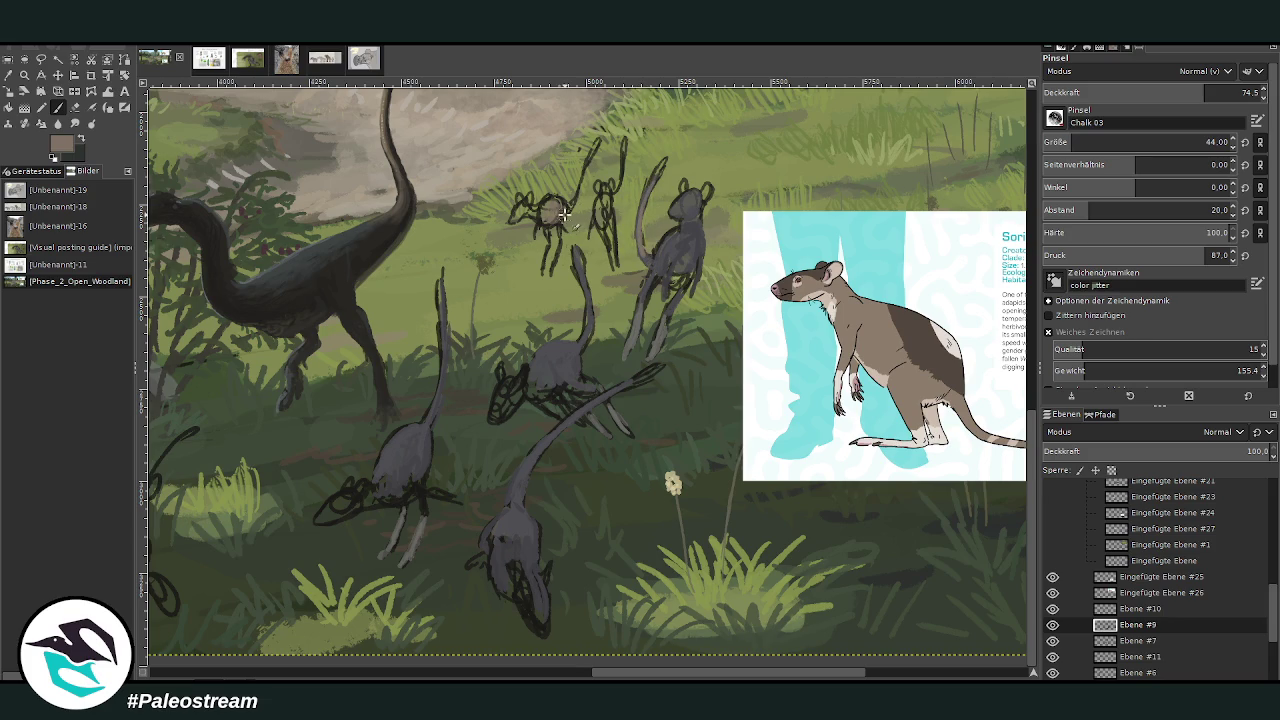
Step: Paint the small creature's body, neck and head brown, adding a darker brown from the reference
mouse_move(567, 212)
left_mouse_down()
mouse_move(553, 200)
mouse_move(585, 199)
mouse_move(622, 158)
left_mouse_up()
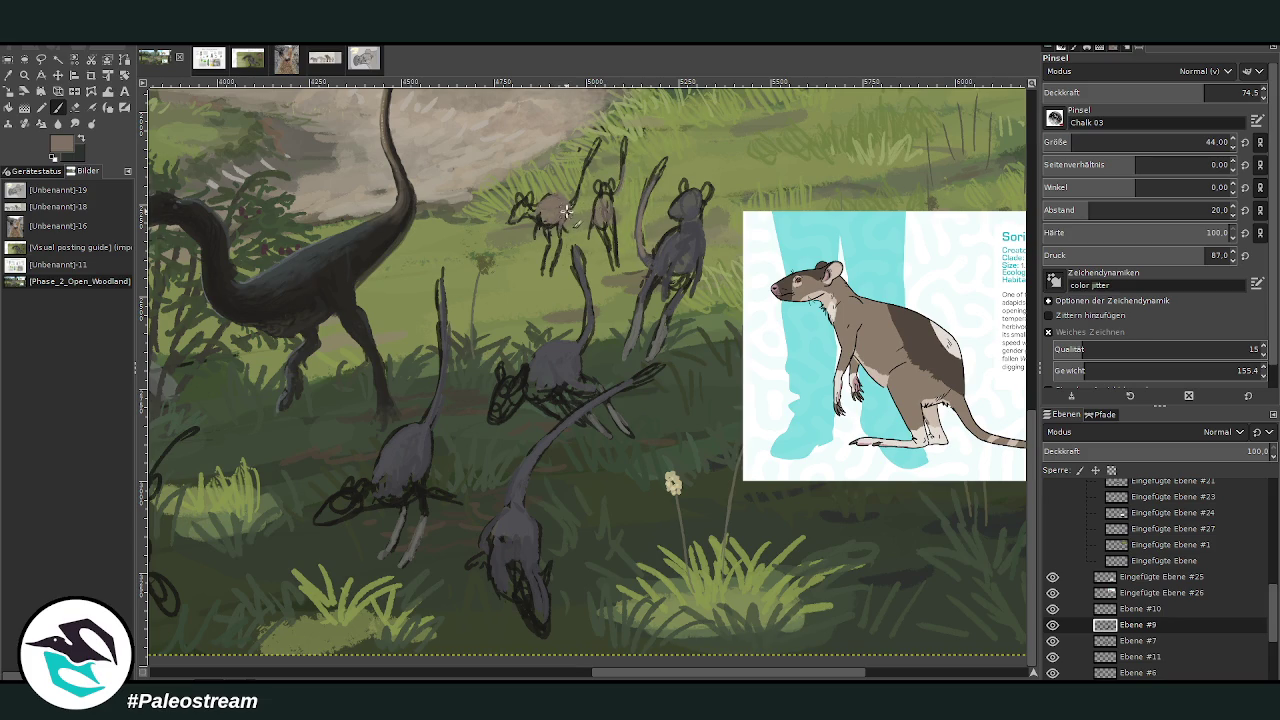
left_click_drag(568, 210, 589, 157)
left_click_drag(531, 207, 542, 222)
left_click(1007, 398, "ctrl")
left_click_drag(555, 214, 573, 203)
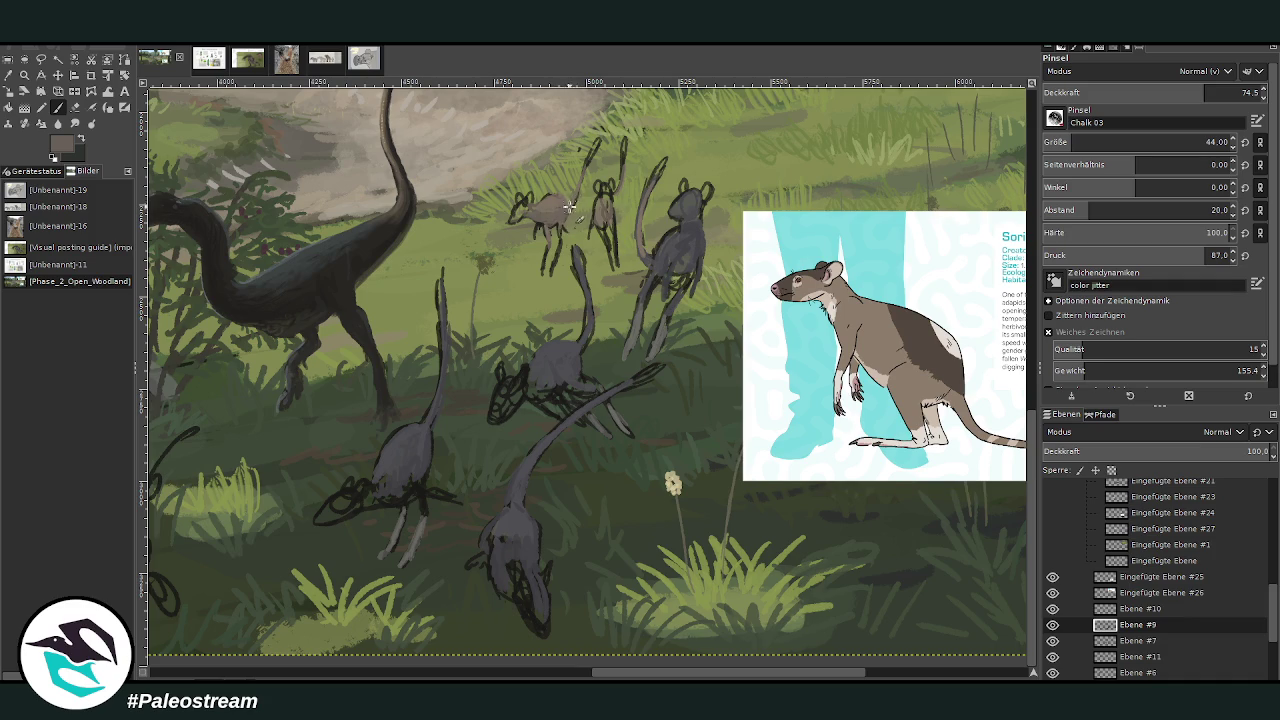
left_click_drag(543, 191, 535, 199)
Step: Paint light beige on the small creature's leg and fill its body with darker brown
scroll(636, 640, "right", 3)
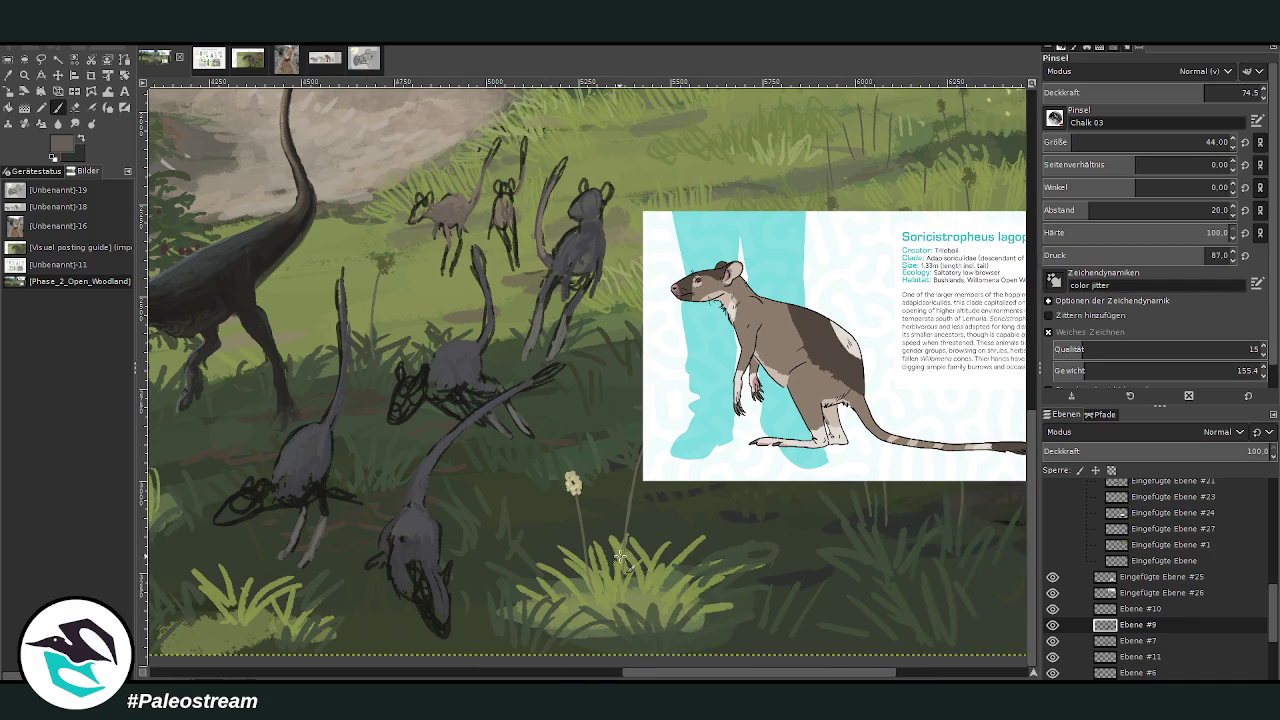
left_click(1006, 370, "ctrl")
mouse_move(444, 262)
left_mouse_down()
mouse_move(462, 286)
mouse_move(460, 240)
mouse_move(511, 263)
left_mouse_up()
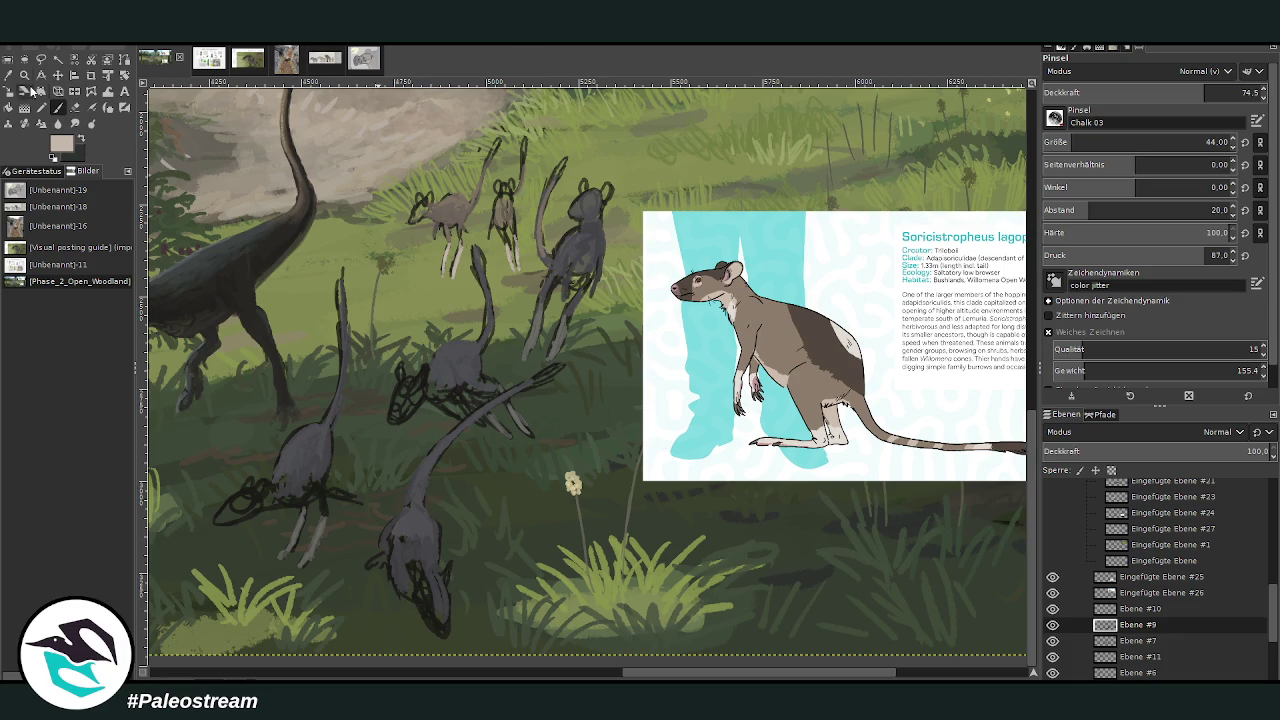
left_click(40, 92)
key("p")
left_click_drag(443, 201, 487, 178)
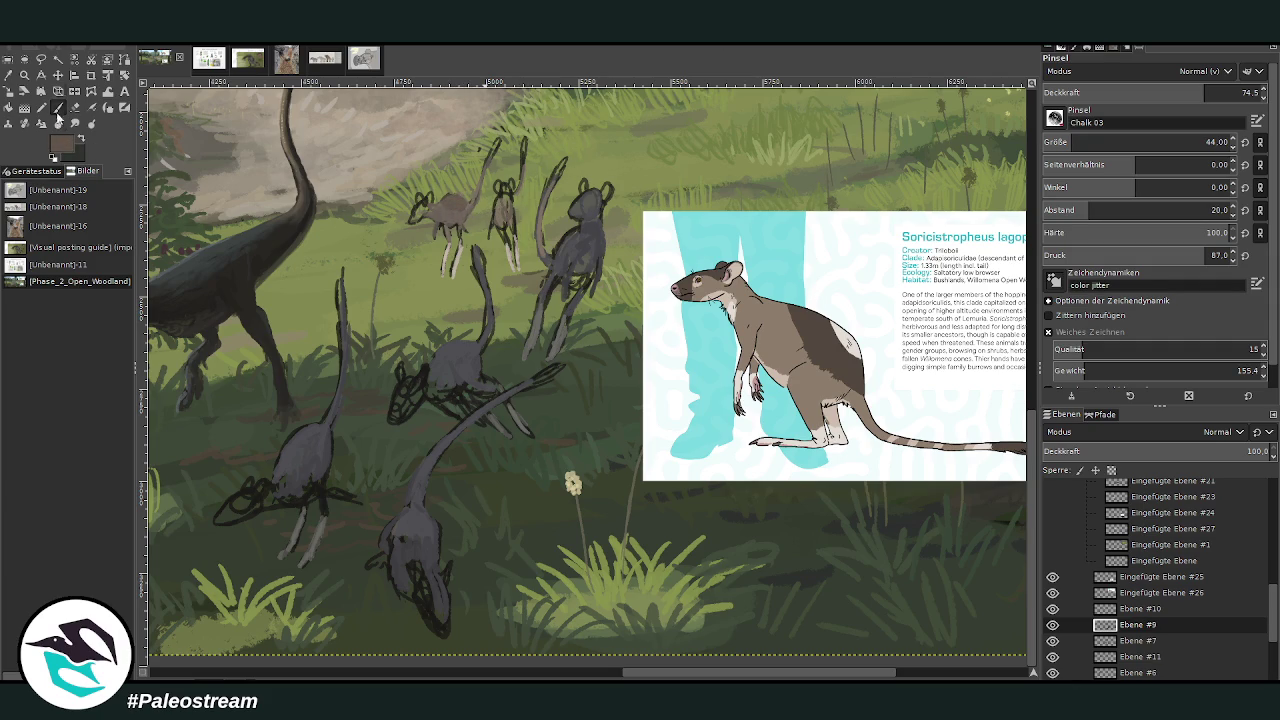
Step: Pick light beige then dark grey, with brush opacity 46.3 and brush size 72
left_click(998, 349, "ctrl")
left_click(1143, 92)
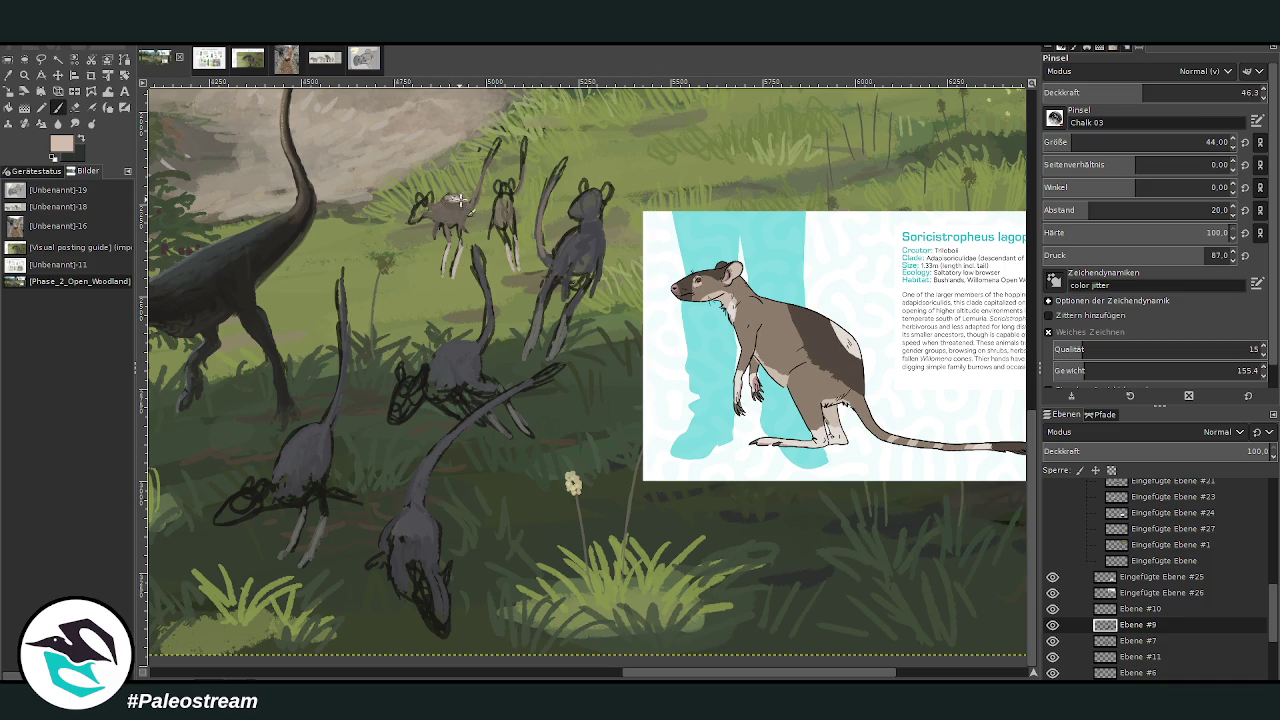
left_click(476, 358, "ctrl")
left_click(1076, 142)
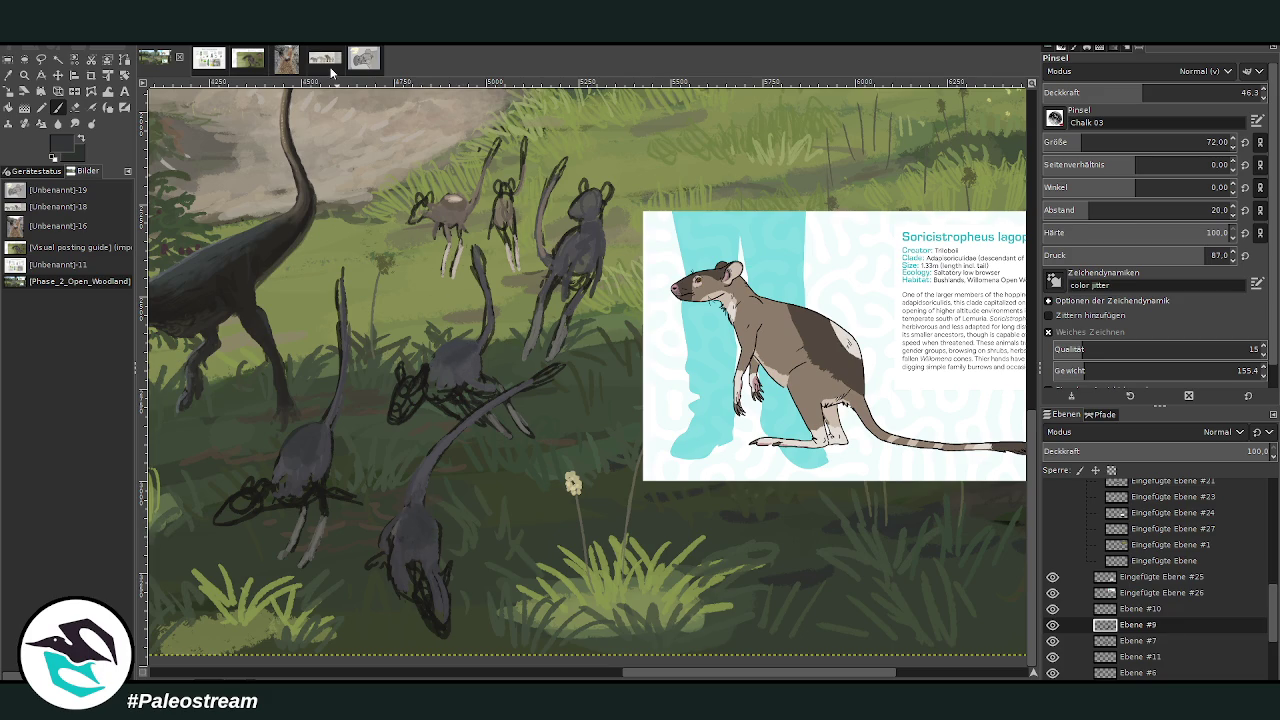
Step: Dab lighter grey onto the lower, left and middle creatures' backs
left_click(999, 401, "ctrl")
left_click(996, 397, "ctrl")
left_click_drag(410, 520, 420, 528)
left_click_drag(306, 436, 298, 446)
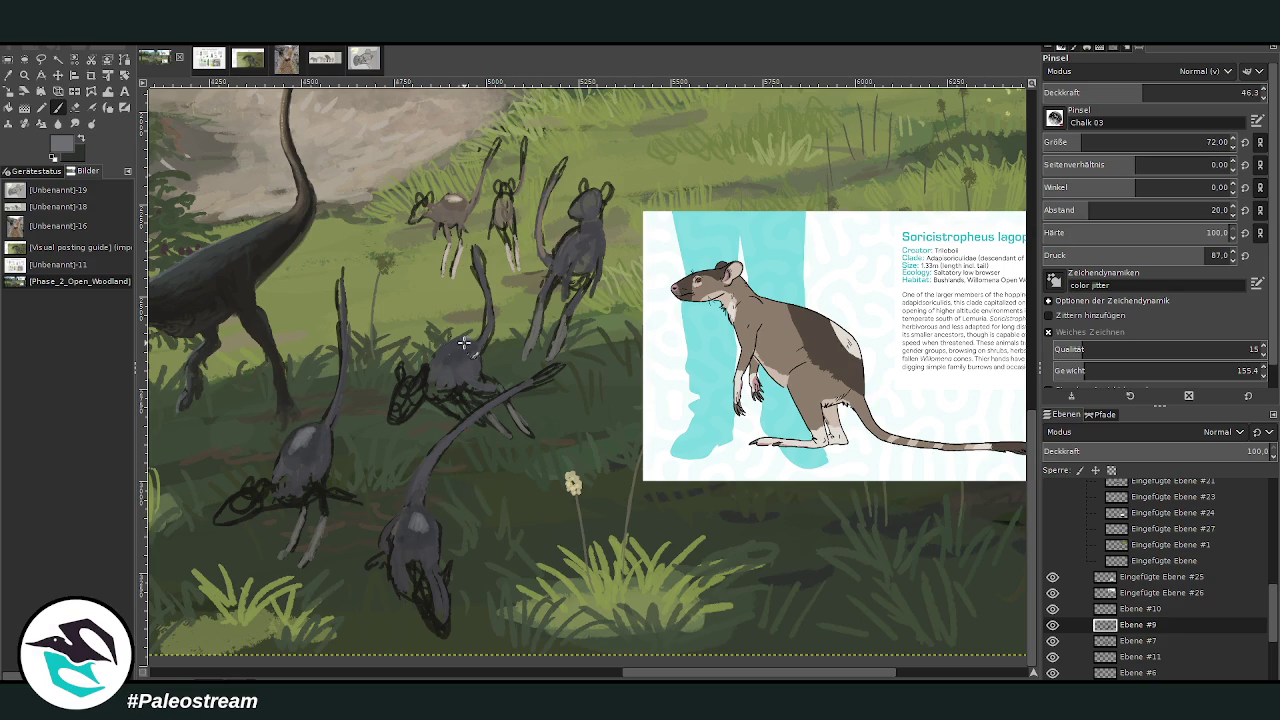
left_click_drag(448, 348, 462, 352)
Step: At 73.9 opacity, fill the central, lower and lower-left creatures' heads with sampled grey
left_click(1203, 88)
left_click_drag(1203, 88, 1205, 88)
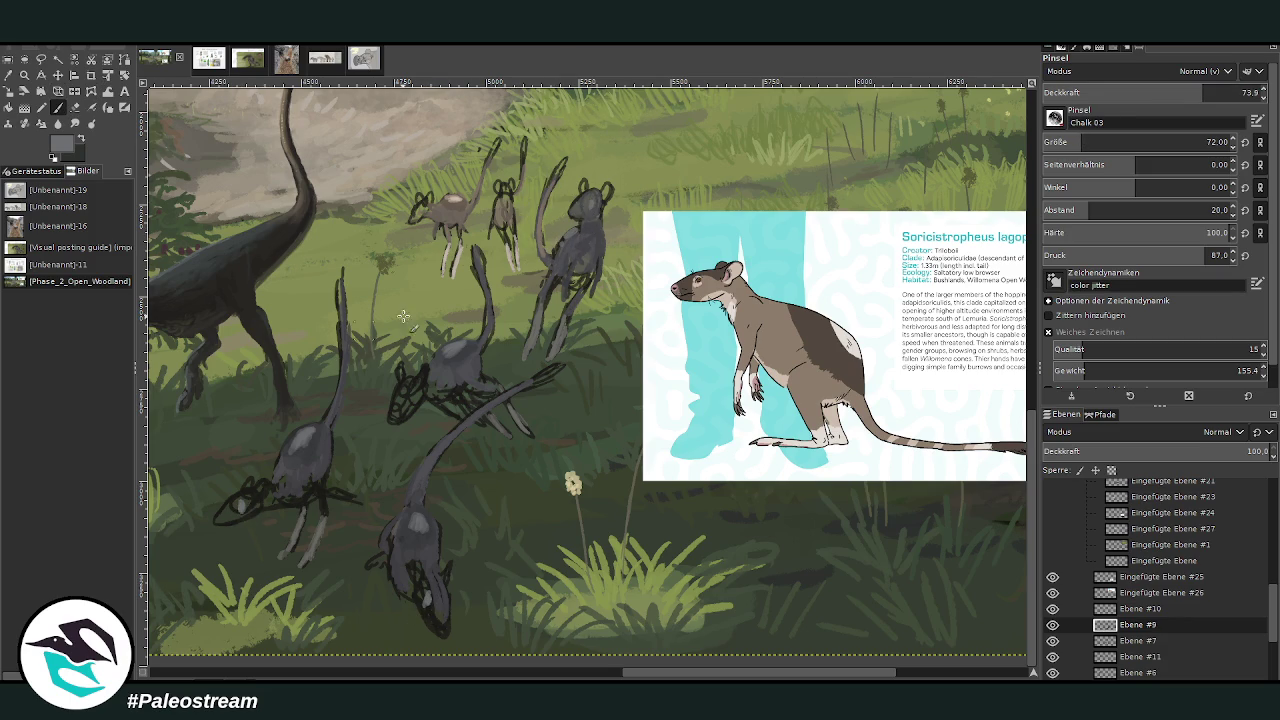
key("o")
left_click(578, 240)
key("p")
mouse_move(436, 388)
left_mouse_down()
mouse_move(410, 382)
mouse_move(392, 415)
left_mouse_up()
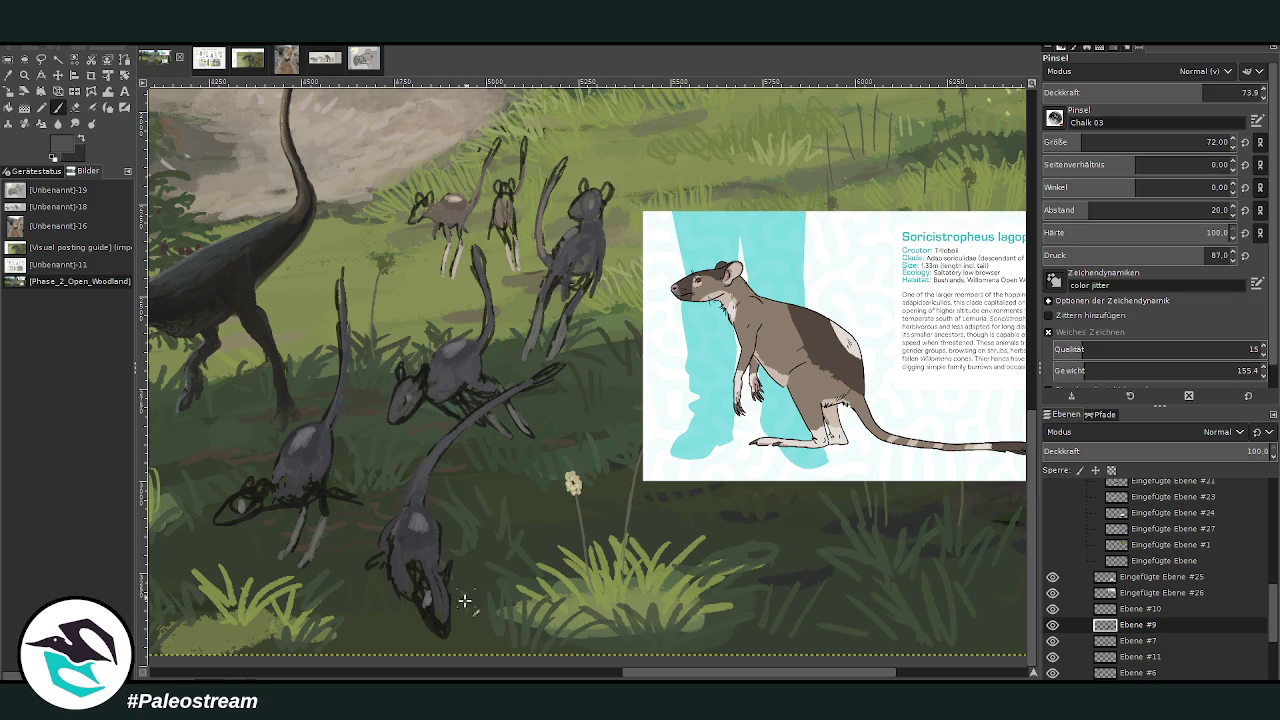
mouse_move(442, 612)
left_mouse_down()
mouse_move(435, 624)
mouse_move(424, 580)
left_mouse_up()
left_click_drag(237, 503, 228, 512)
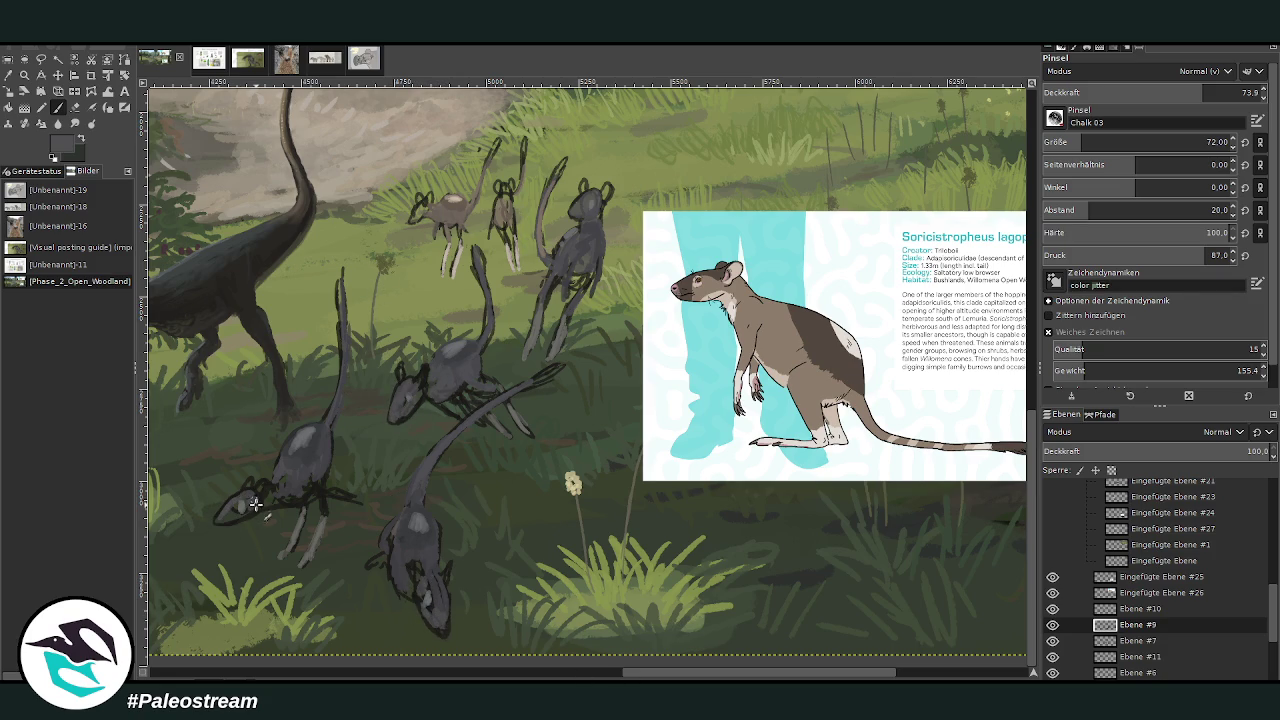
scroll(420, 540, "left", 2)
scroll(548, 585, "left", 2)
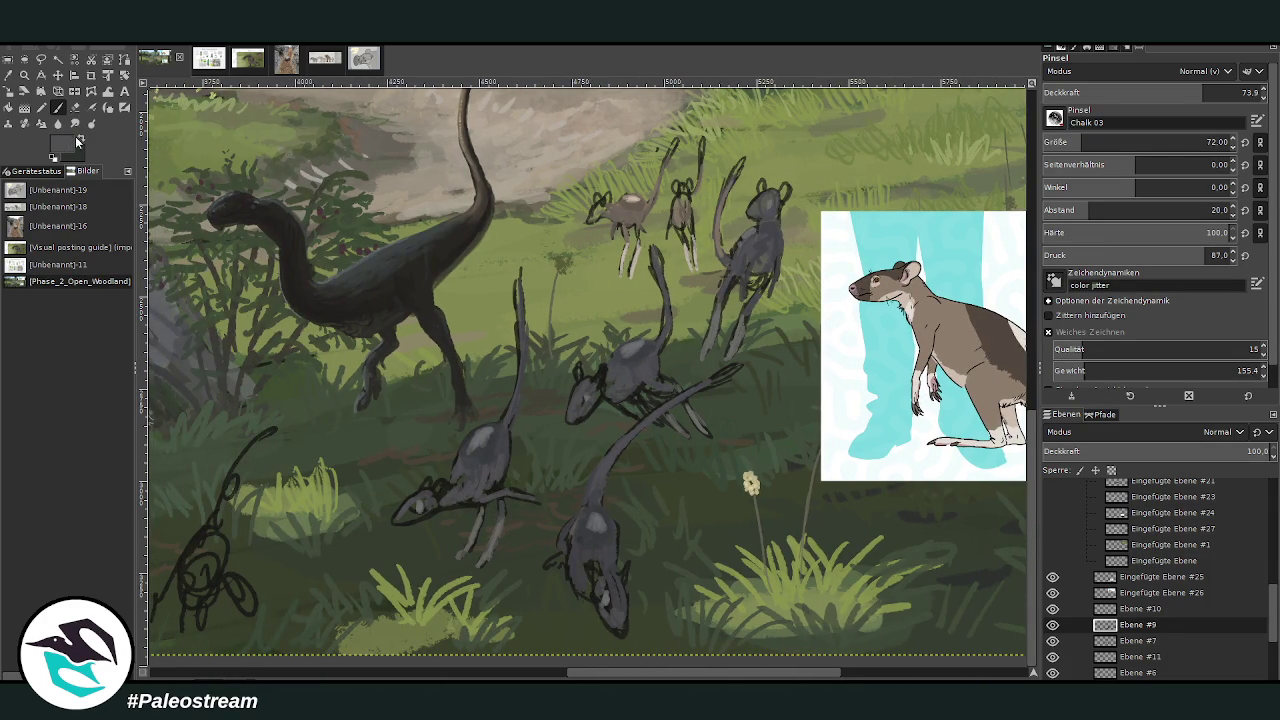
Step: Sample the reference rat's dark fur colour and swap the foreground and background colours
left_click(1000, 411, "ctrl")
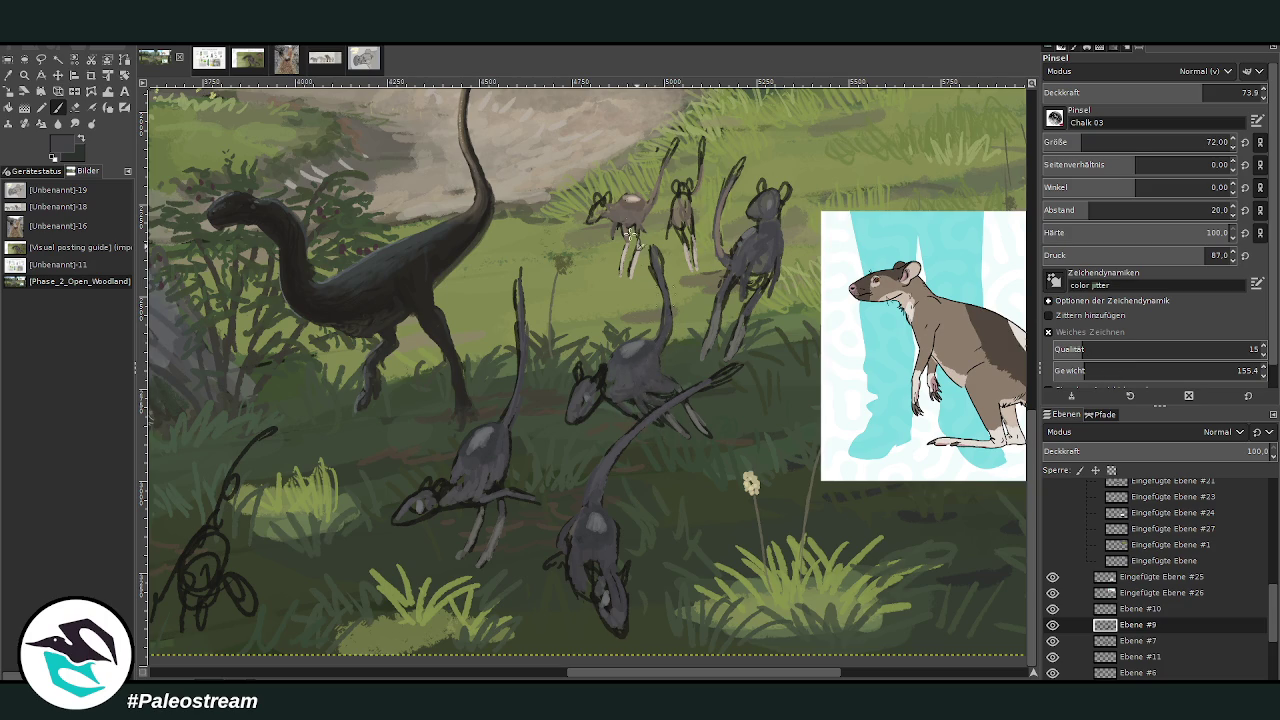
key("shift+e")
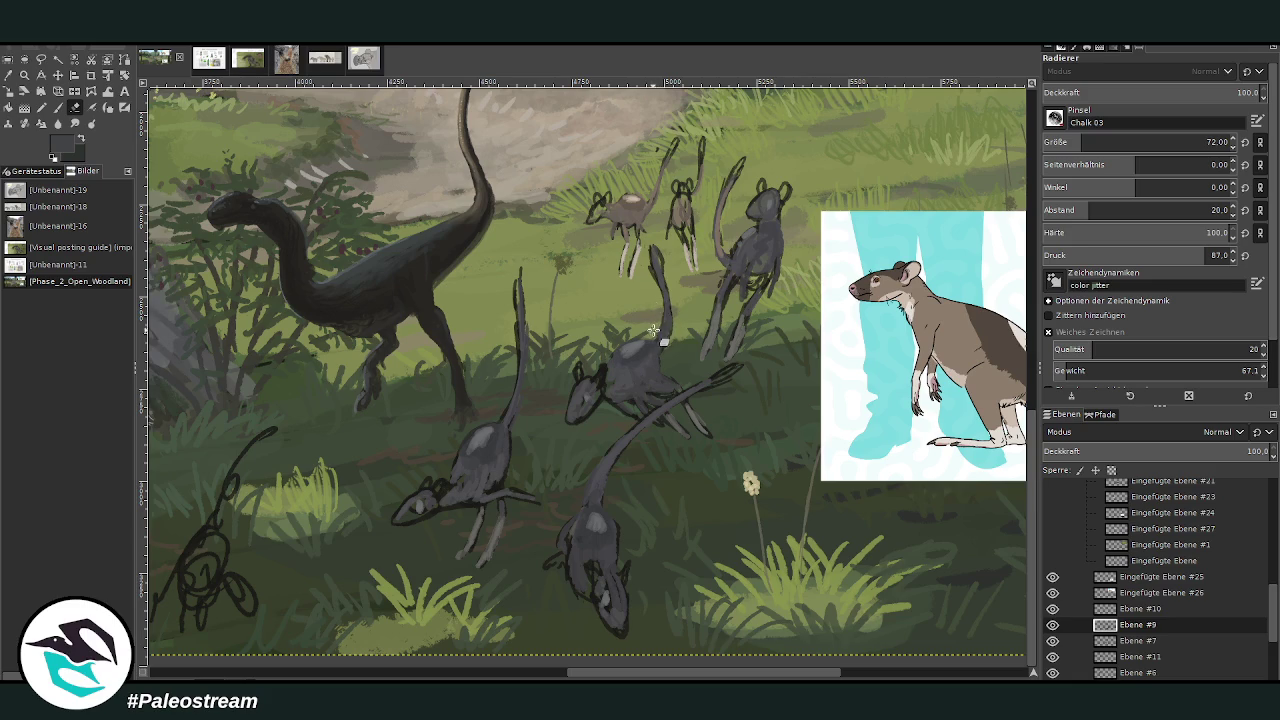
left_click(62, 108)
left_click_drag(640, 672, 708, 672)
scroll(588, 587, "left", 3)
scroll(588, 587, "left", 2)
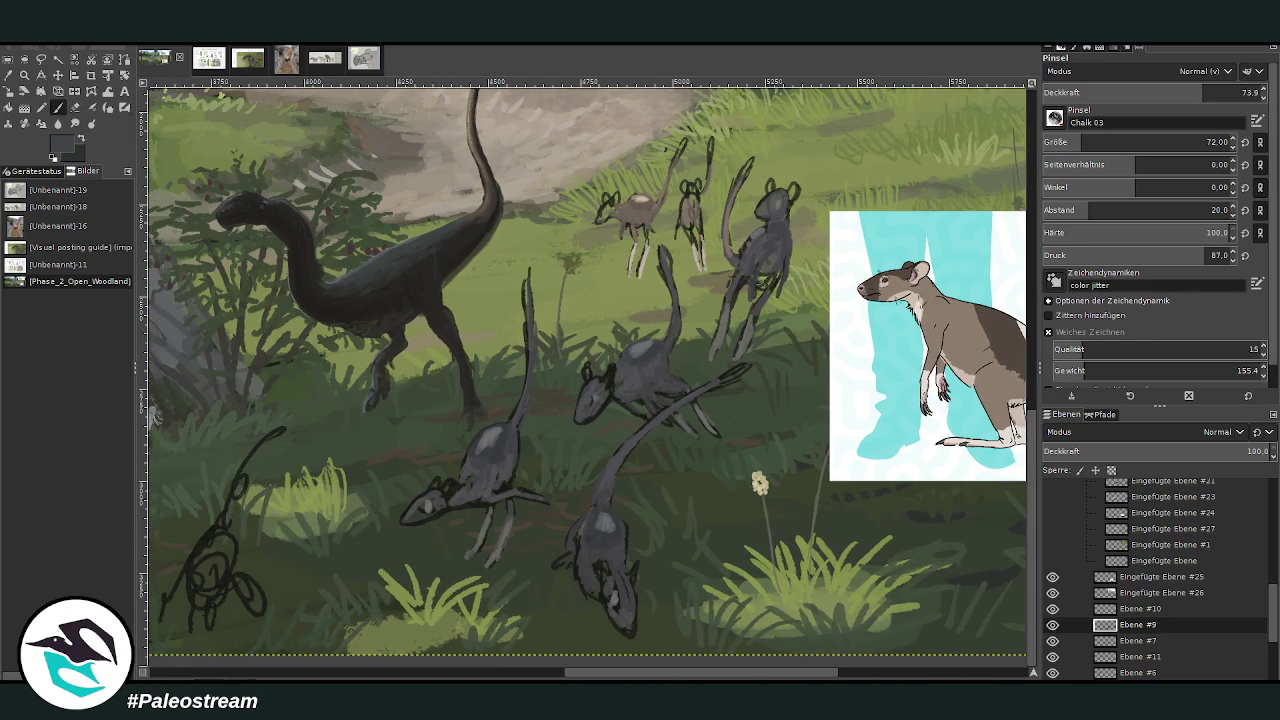
left_click(81, 140)
left_click(75, 107)
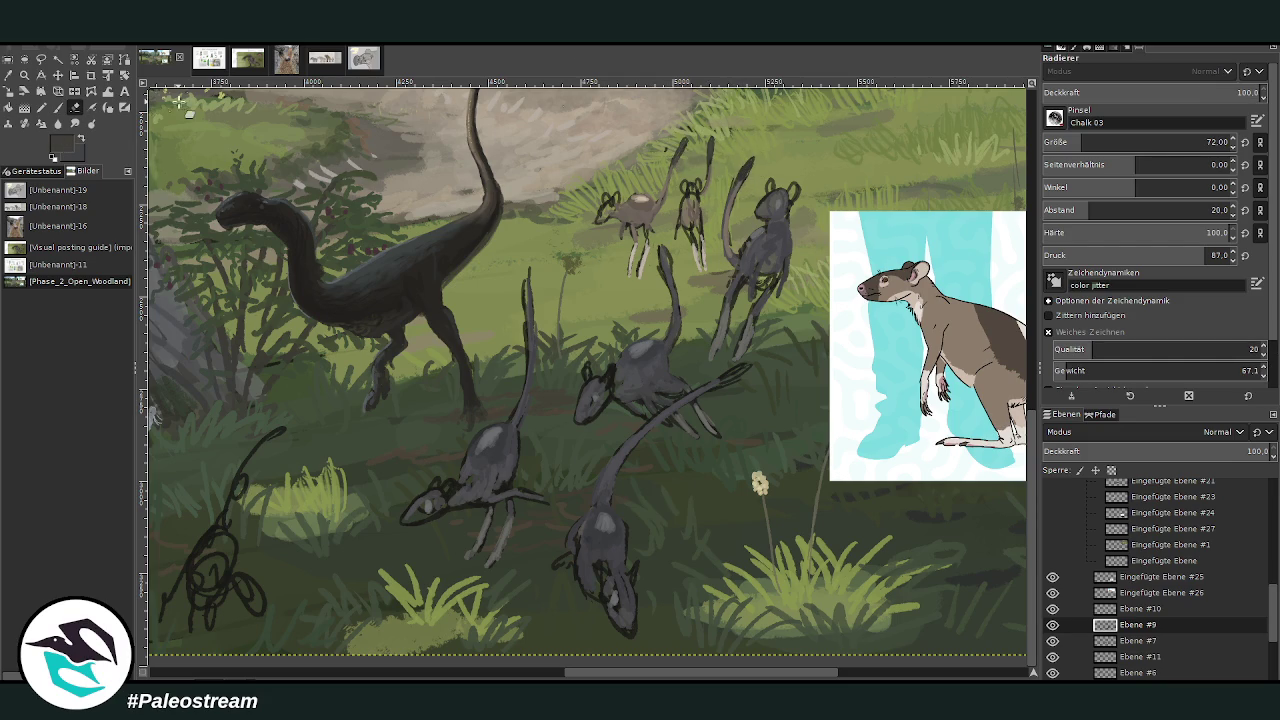
left_click(58, 107)
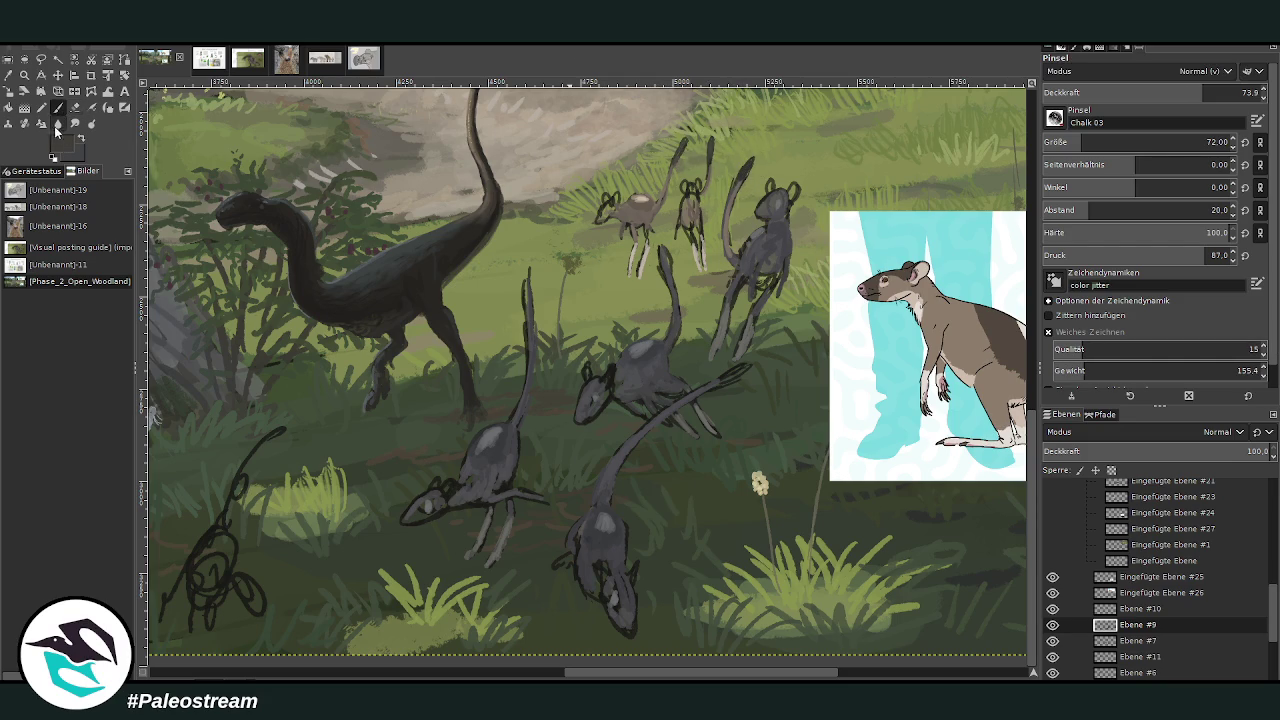
Step: Brush a dark green stroke, sampled from the grass, below the creatures
key("o")
left_click(694, 349)
key("p")
left_click_drag(640, 281, 628, 289)
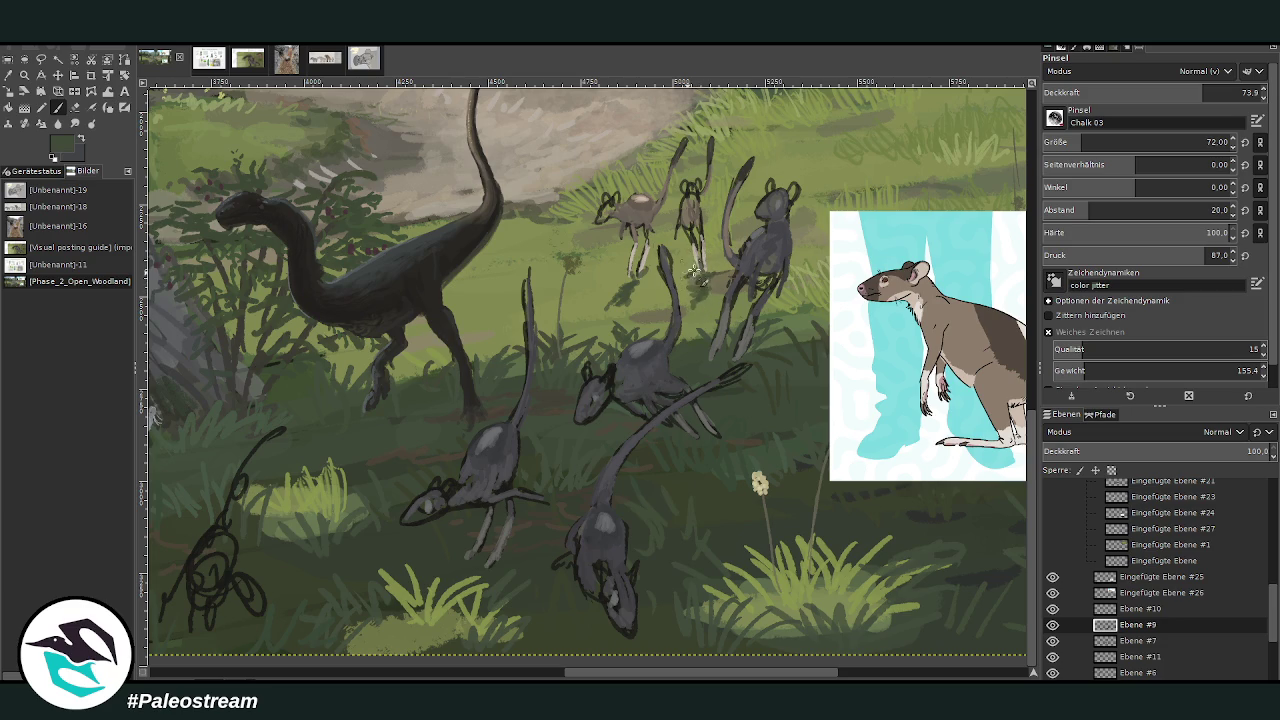
Step: Brush a sampled beige-grey over a small distant creature's body
key("o")
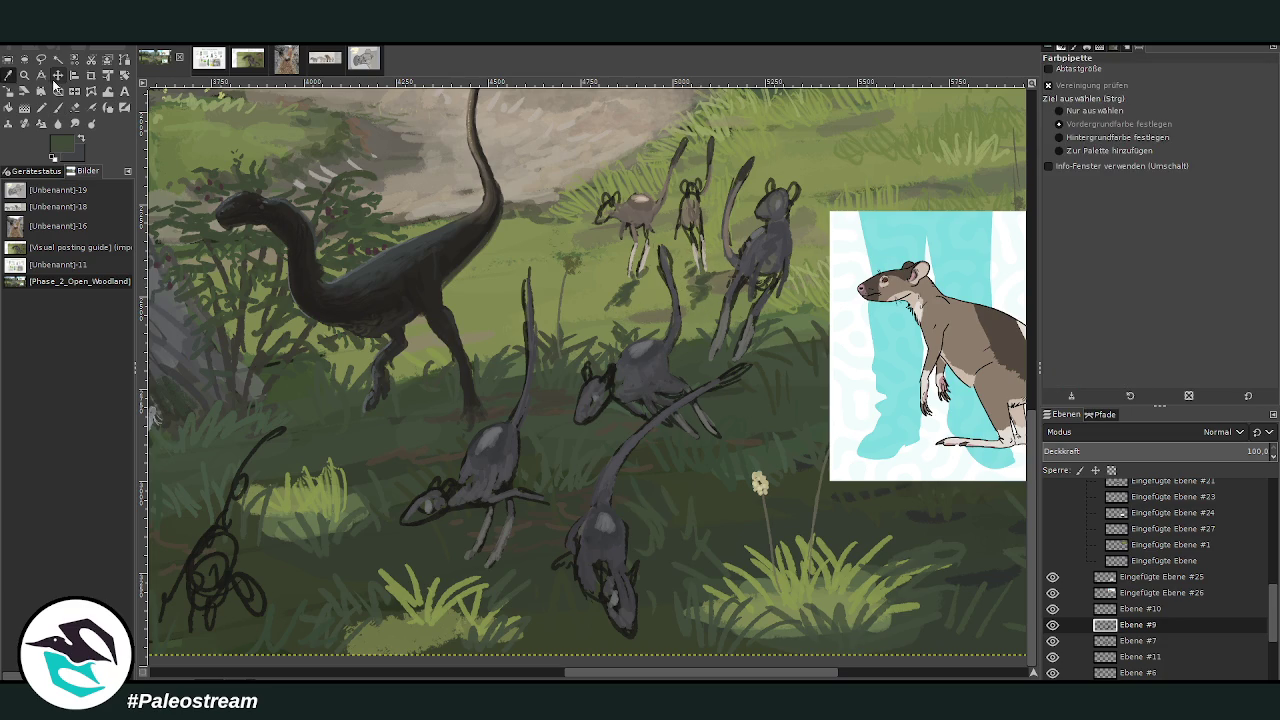
left_click(631, 204)
key("p")
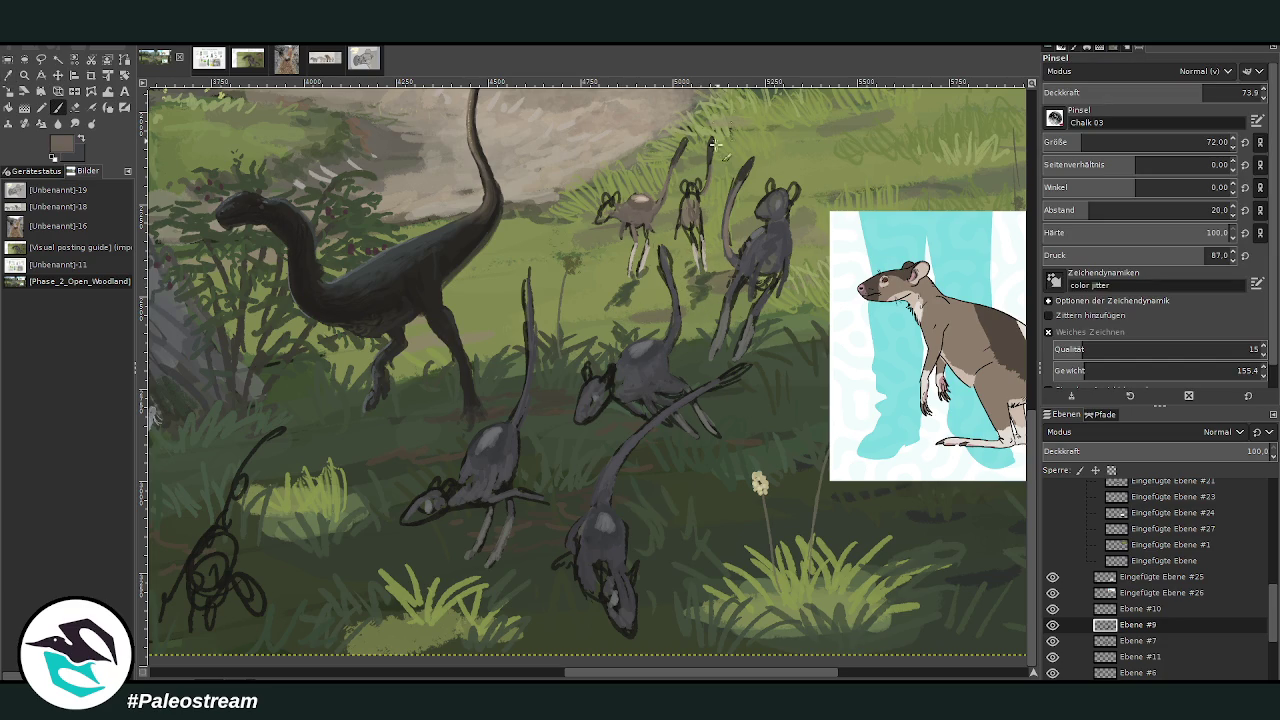
left_click_drag(690, 214, 698, 238)
Step: With brush size 23 and 85.9 opacity, add a dark brownish-grey mark on a distant creature's leg
left_click(1006, 378, "ctrl")
key("bracketleft")
key("bracketleft")
key("bracketleft")
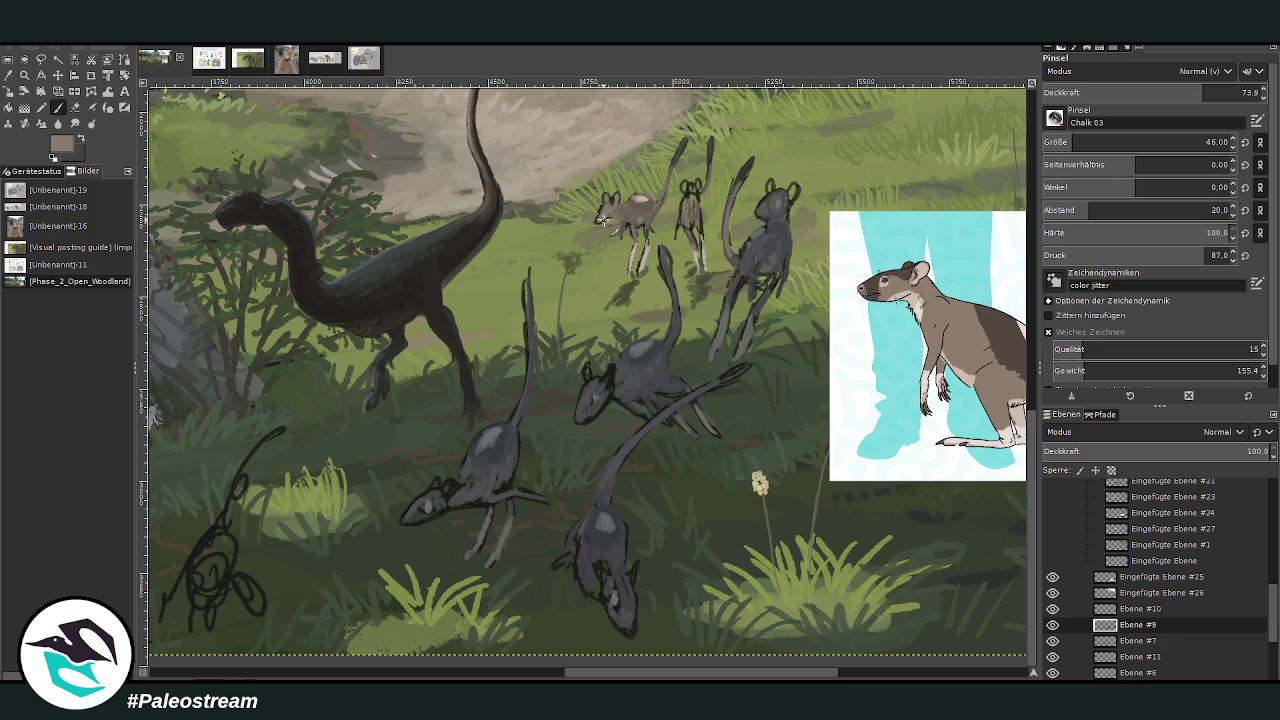
left_click(1205, 92)
left_click(1206, 142)
left_click(1010, 383, "ctrl")
left_click_drag(606, 233, 613, 228)
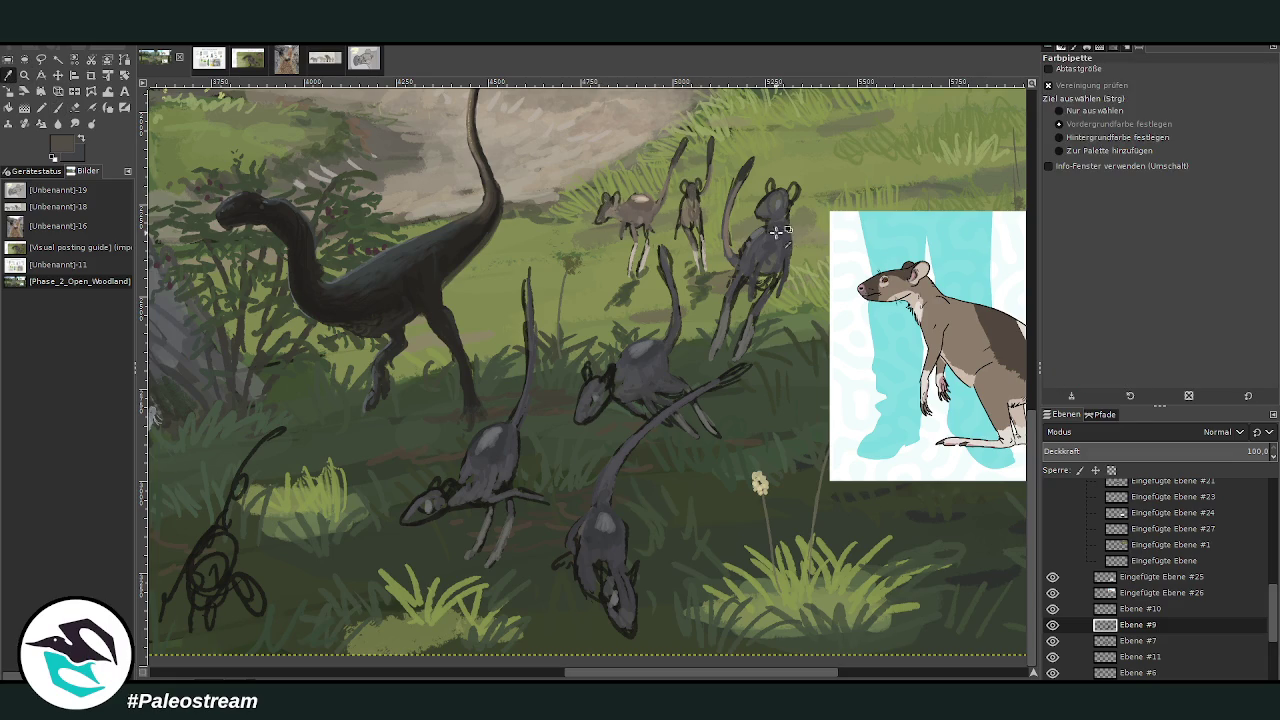
left_click(57, 107)
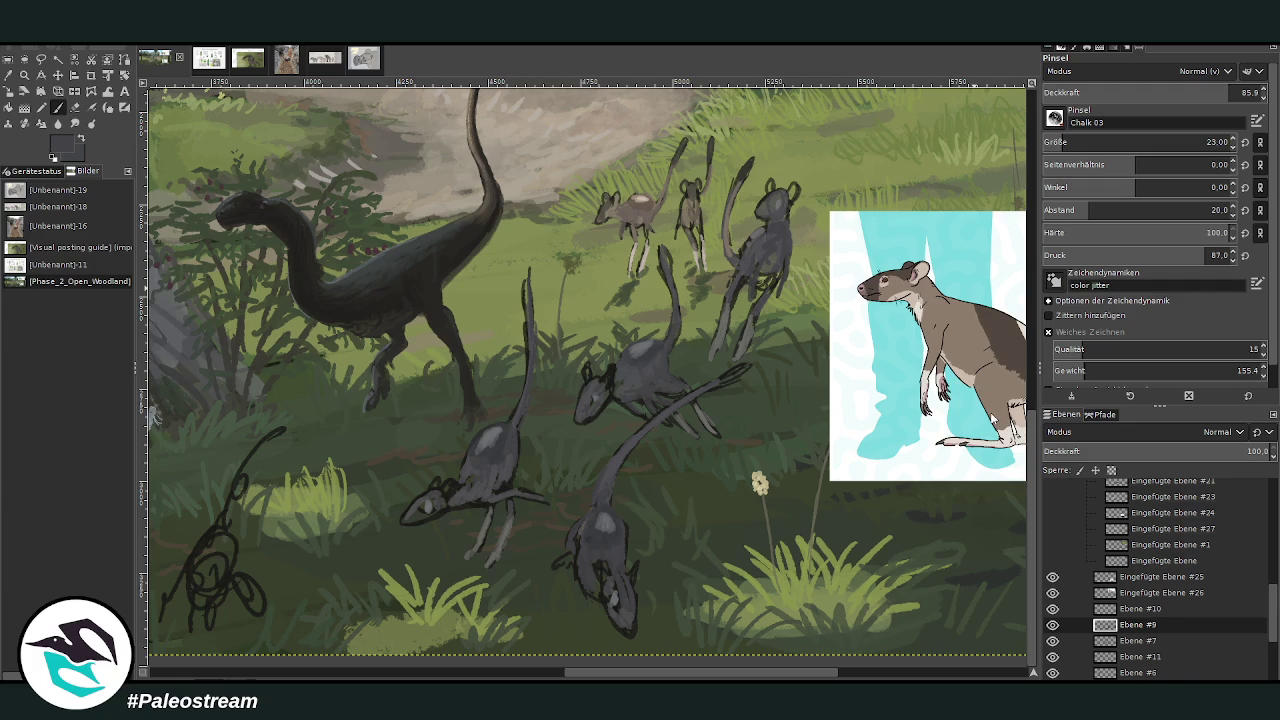
scroll(1150, 142, "up", 4)
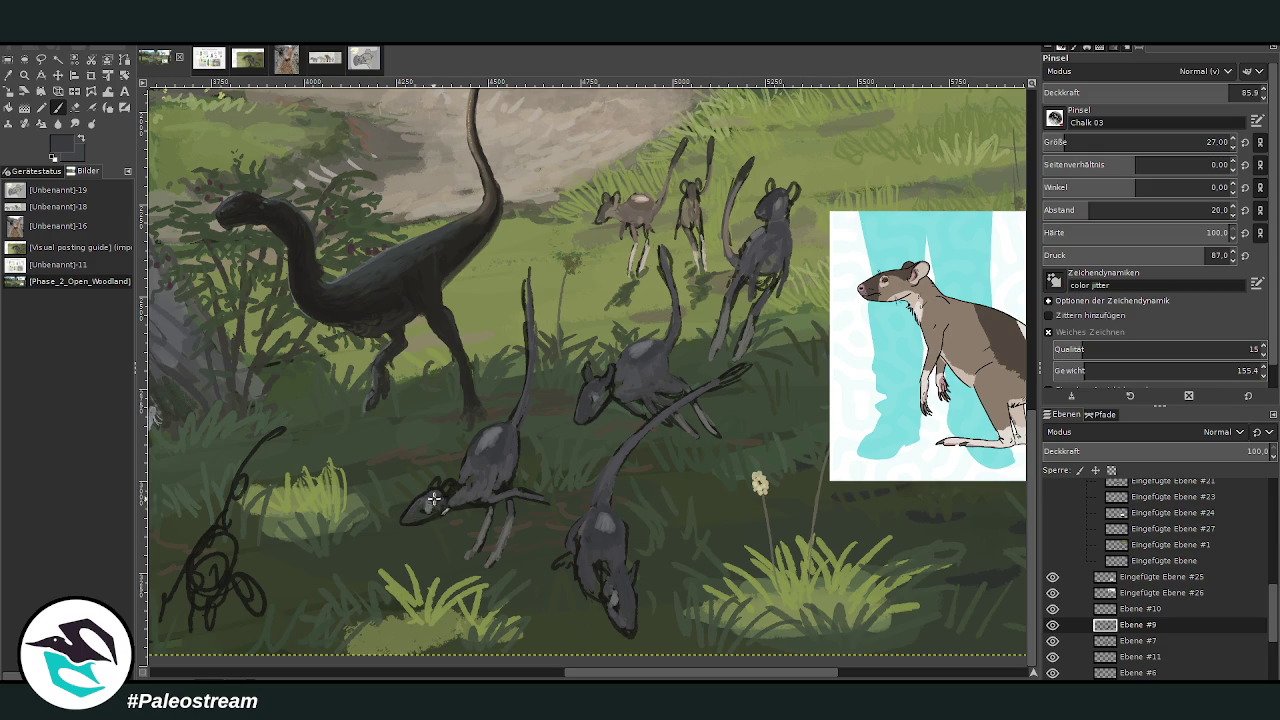
scroll(577, 651, "down", 1)
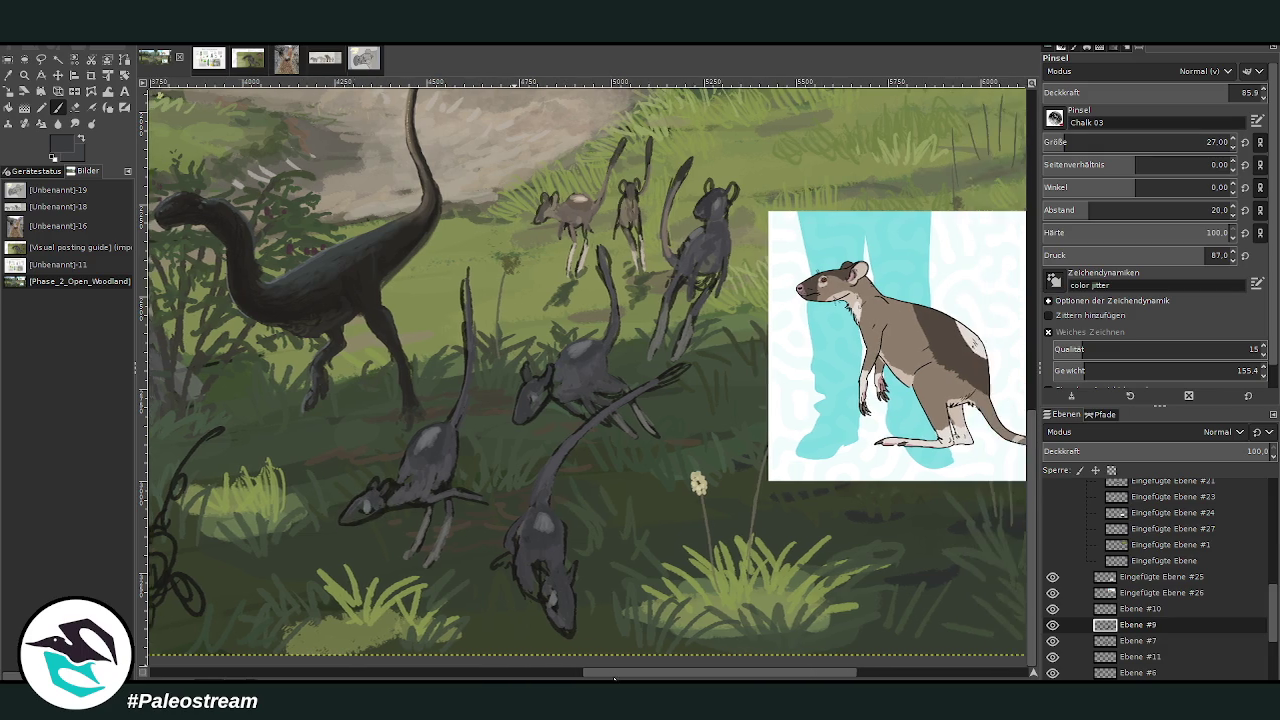
Step: Zoom out to review the painting, then zoom back in on the creatures near the dinosaur
scroll(590, 660, "down", 2)
scroll(609, 677, "down", 1)
scroll(609, 677, "down", 1)
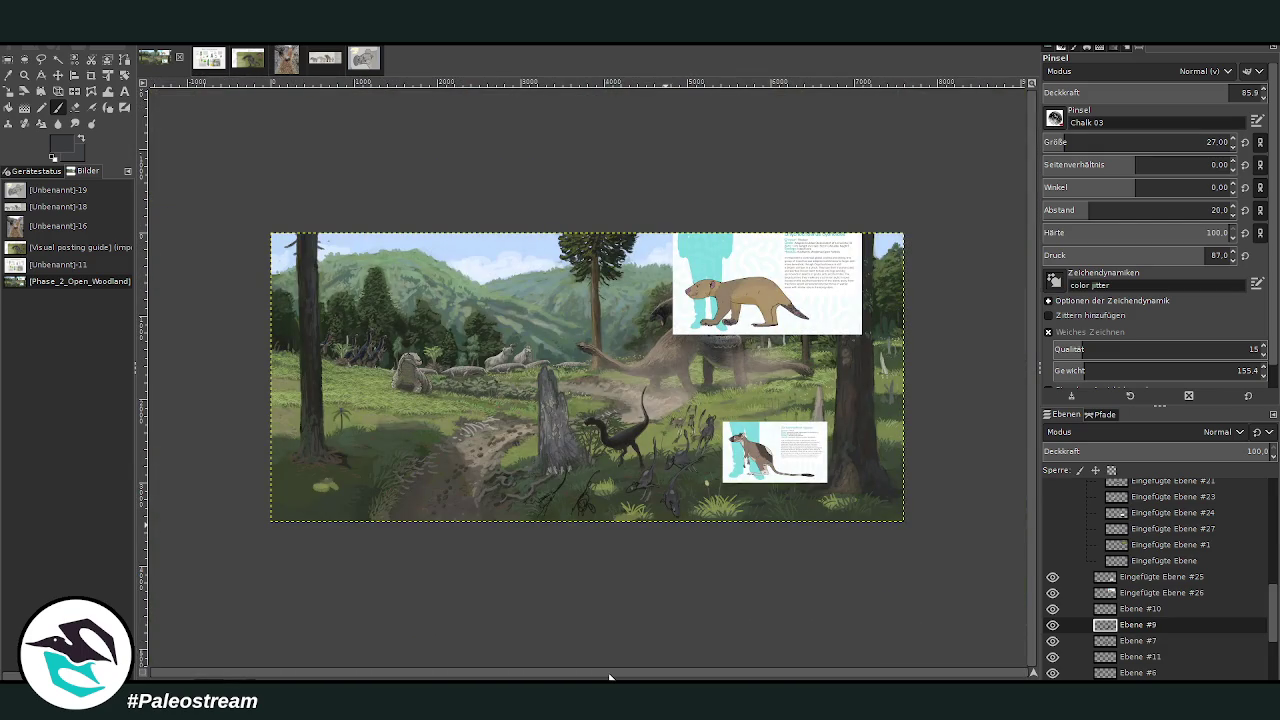
left_click(24, 75)
left_click_drag(565, 345, 757, 545)
left_click_drag(458, 235, 770, 590)
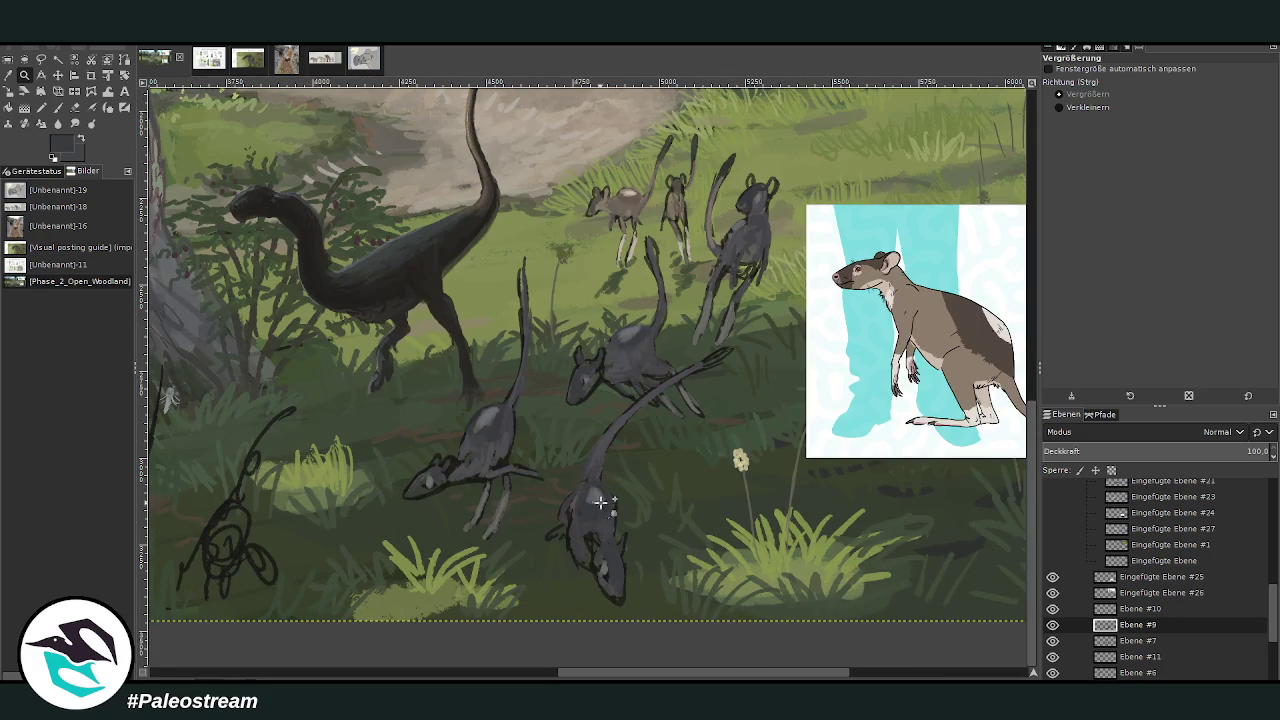
left_click_drag(386, 126, 899, 643)
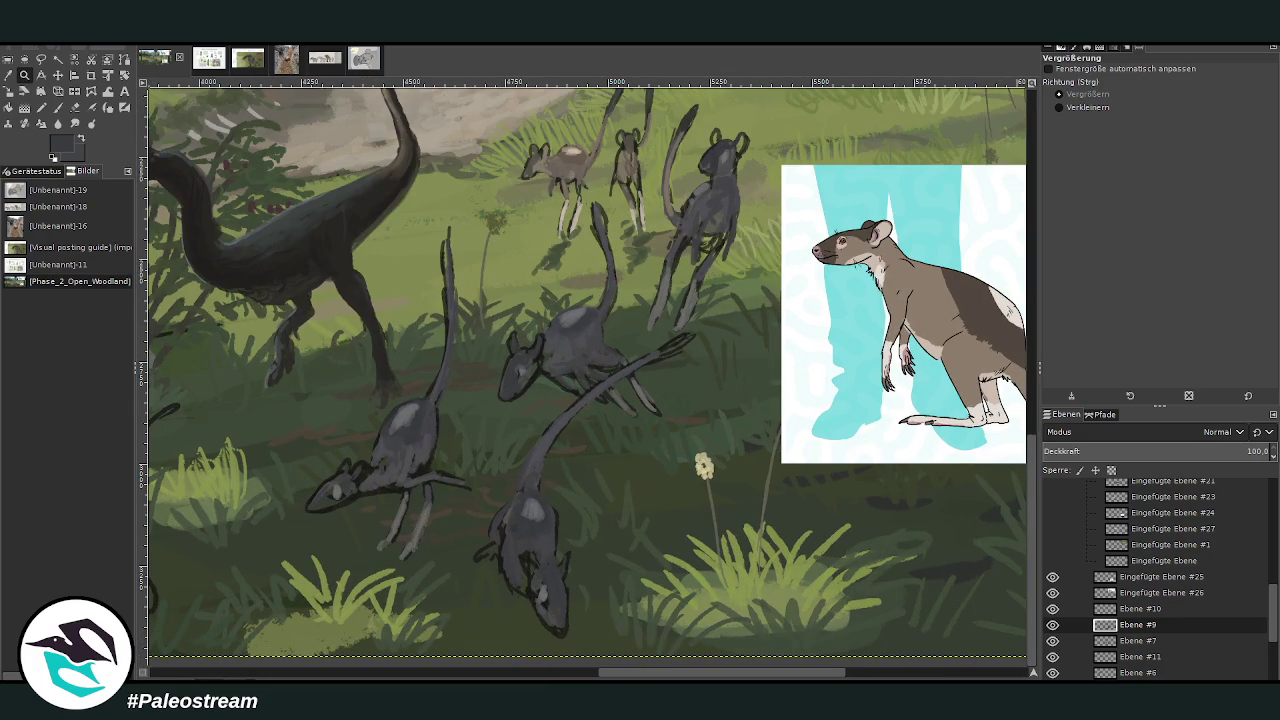
Step: Darken the lower creature's snout and the middle creature's head with dark grey
key("o")
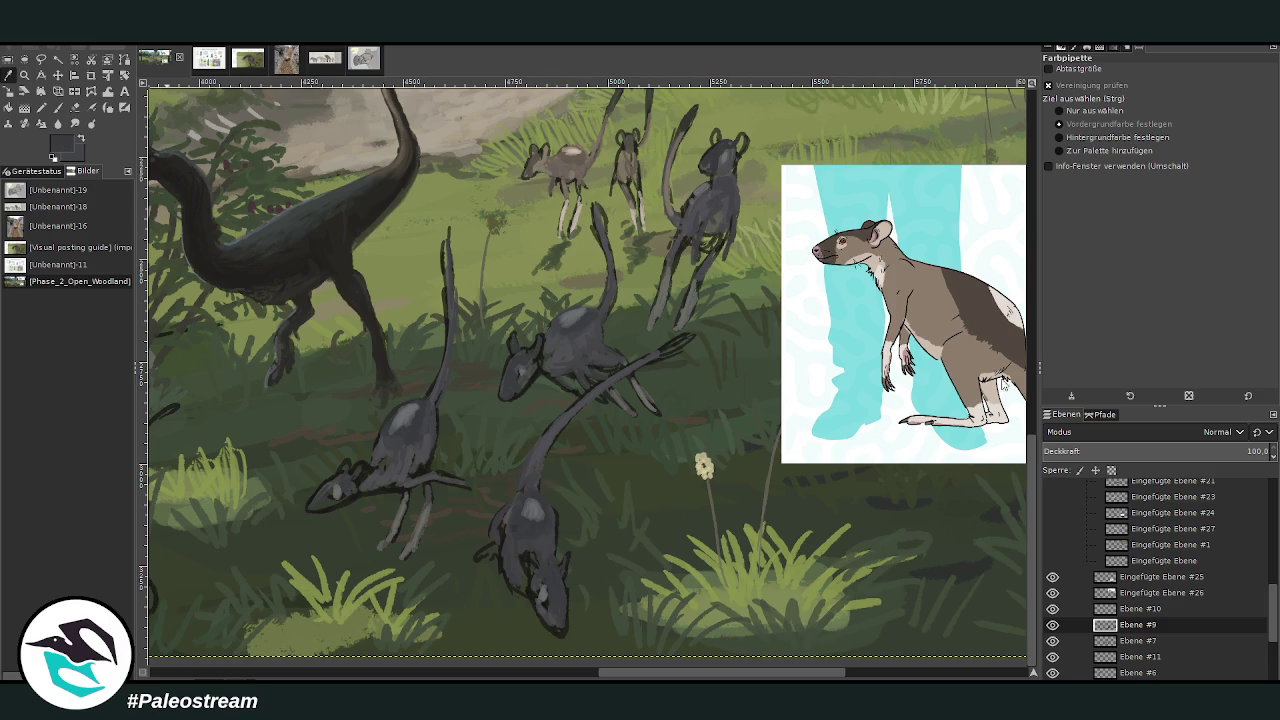
key("p")
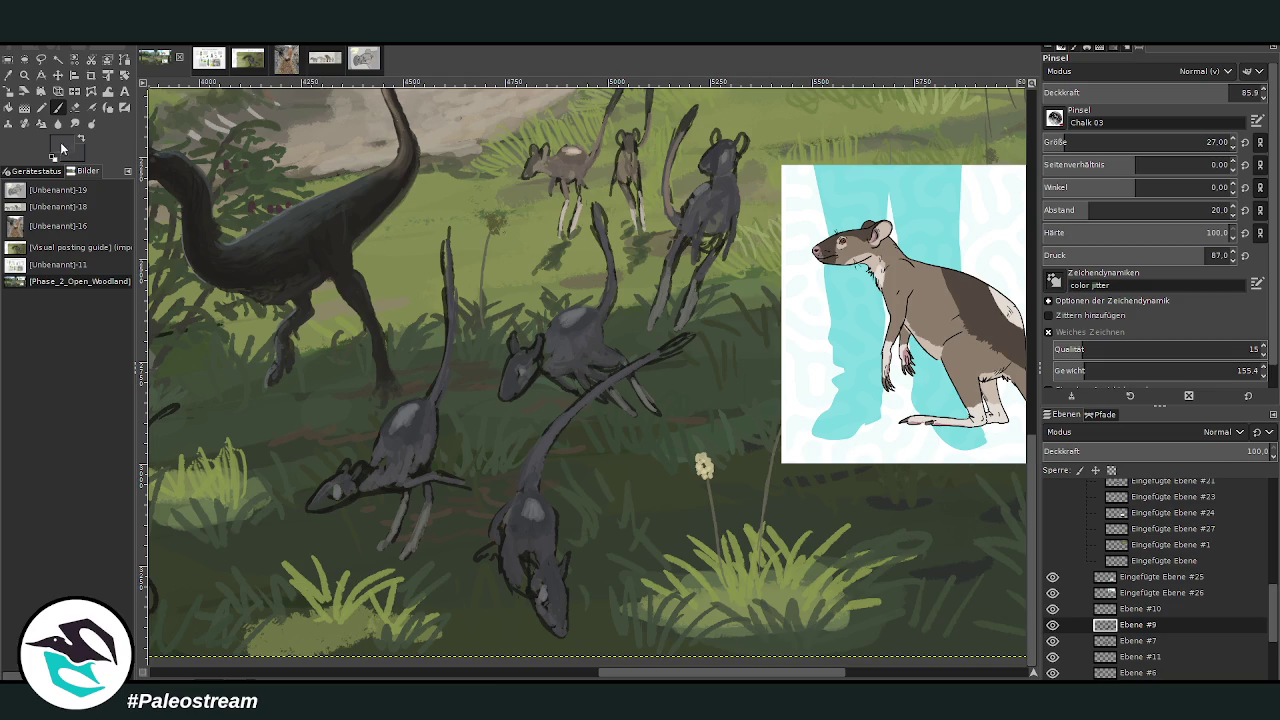
left_click(998, 426, "ctrl")
left_click_drag(543, 594, 541, 590)
left_click_drag(524, 368, 512, 380)
Step: Paint a light beige patch on a distant creature's back, sampled from the reference animal
left_click(9, 75)
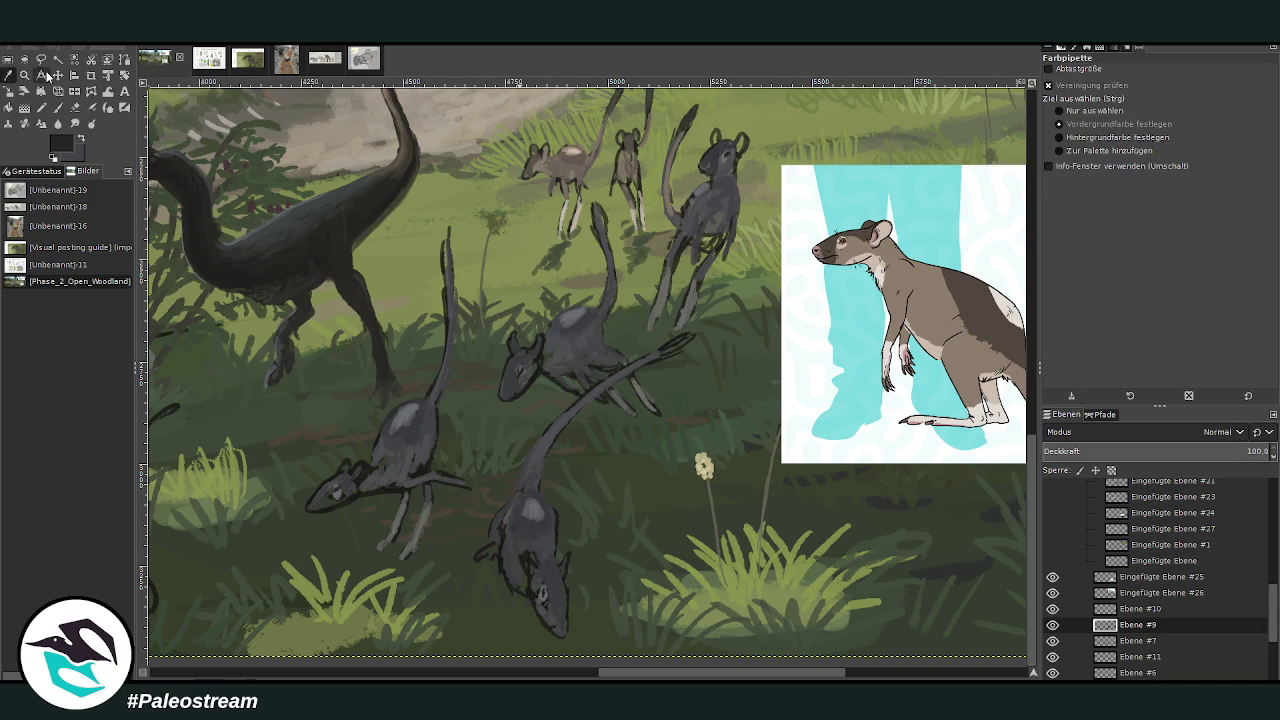
left_click(59, 108)
left_click(1018, 378, "ctrl")
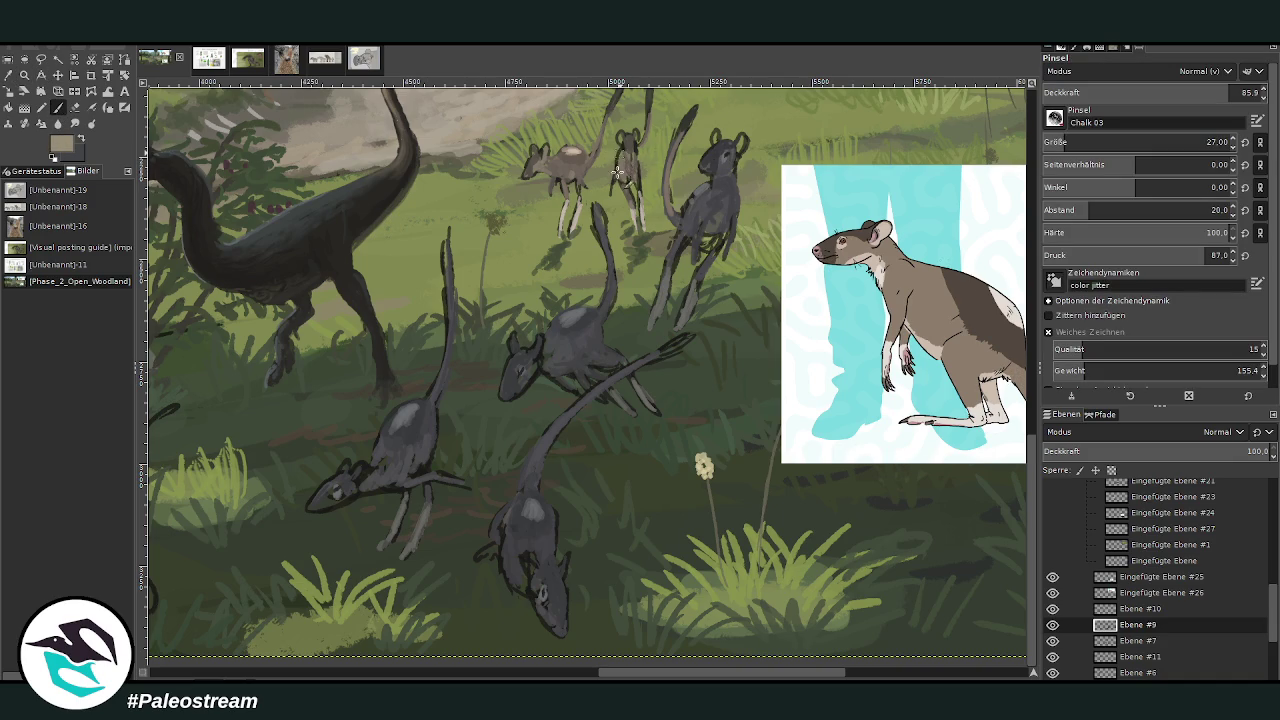
left_click_drag(636, 156, 640, 170)
left_click(1014, 348)
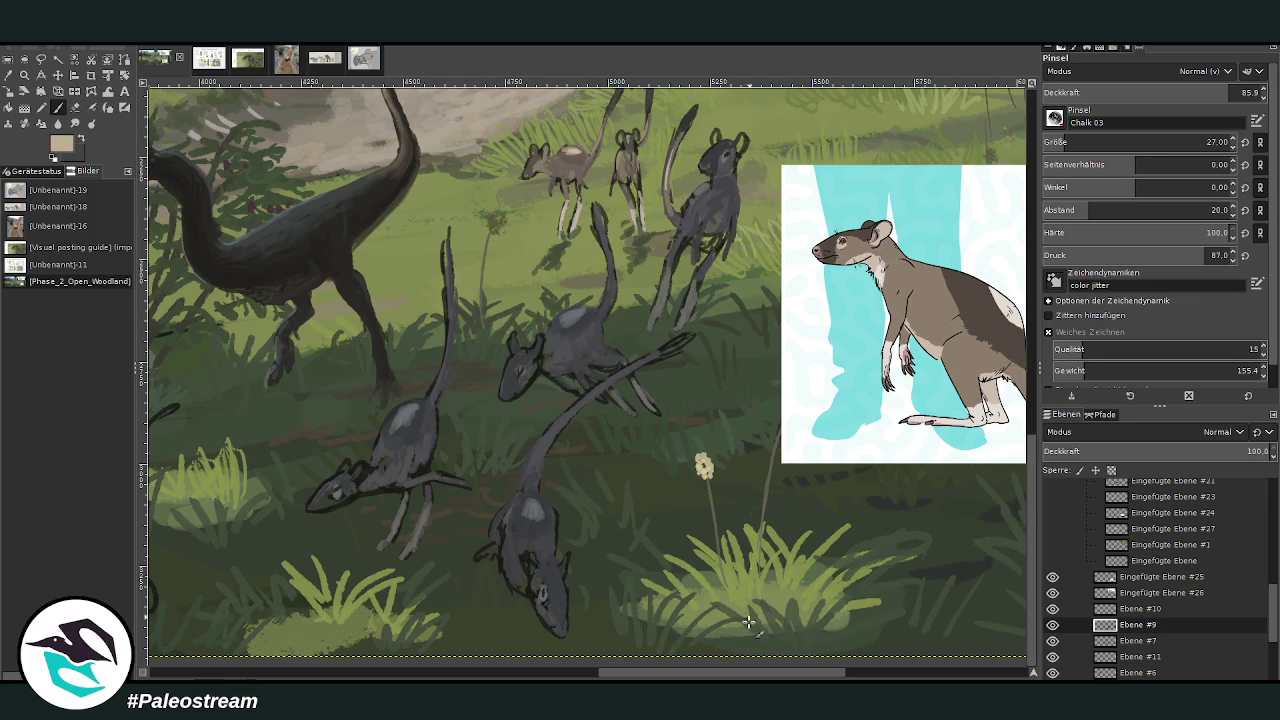
Step: Sample a grey from the painting and the reference foot's dark outline colour
scroll(757, 567, "right", 5)
scroll(711, 87, "left", 5)
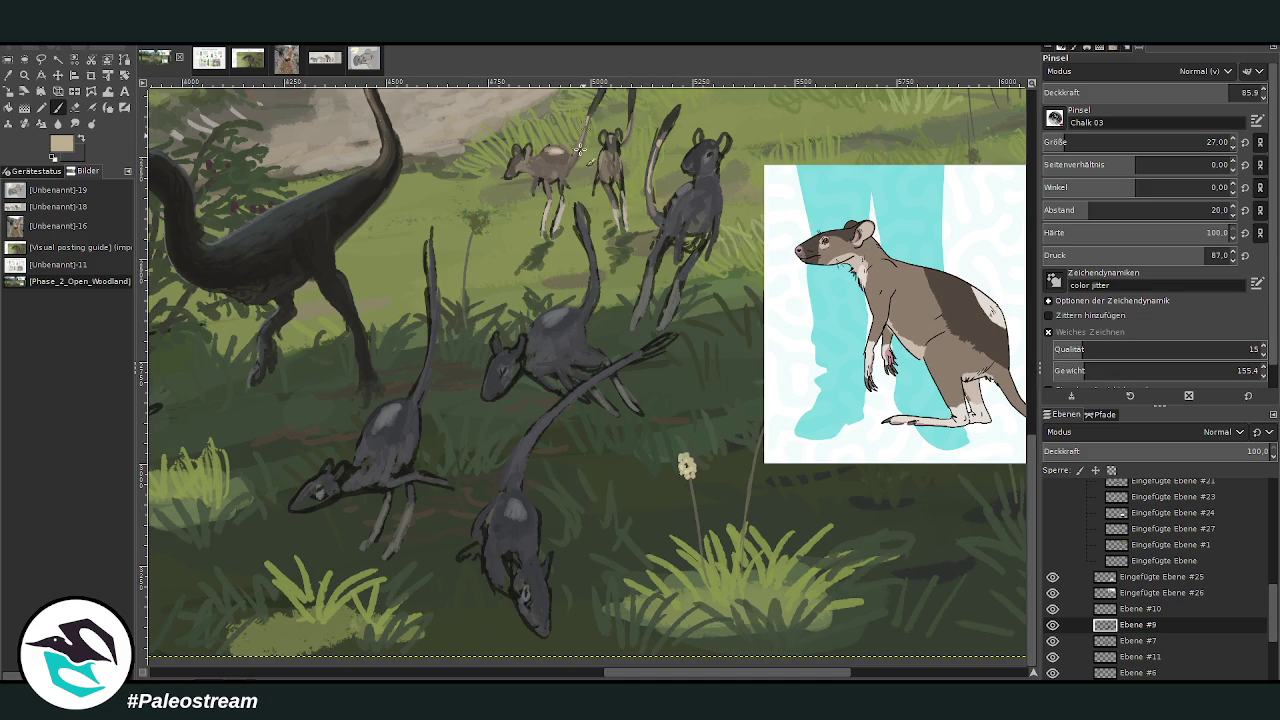
key("o")
left_click(537, 275)
key("p")
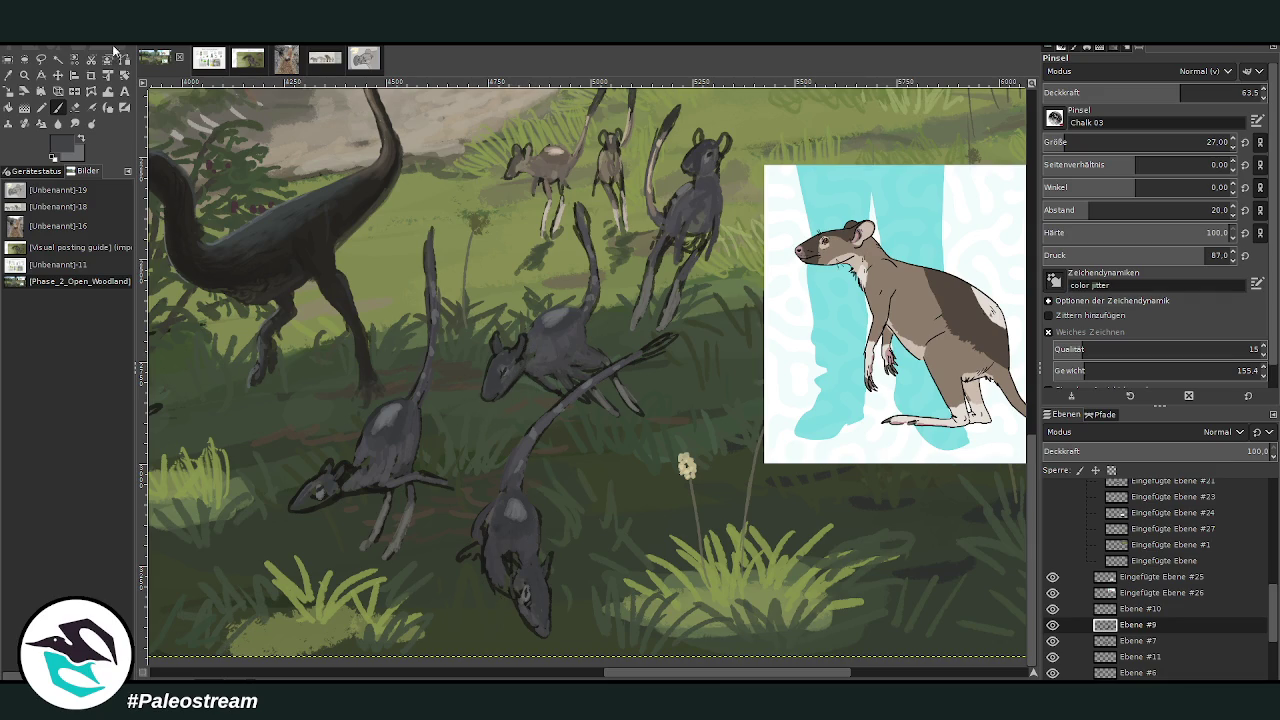
left_click(996, 421, "ctrl")
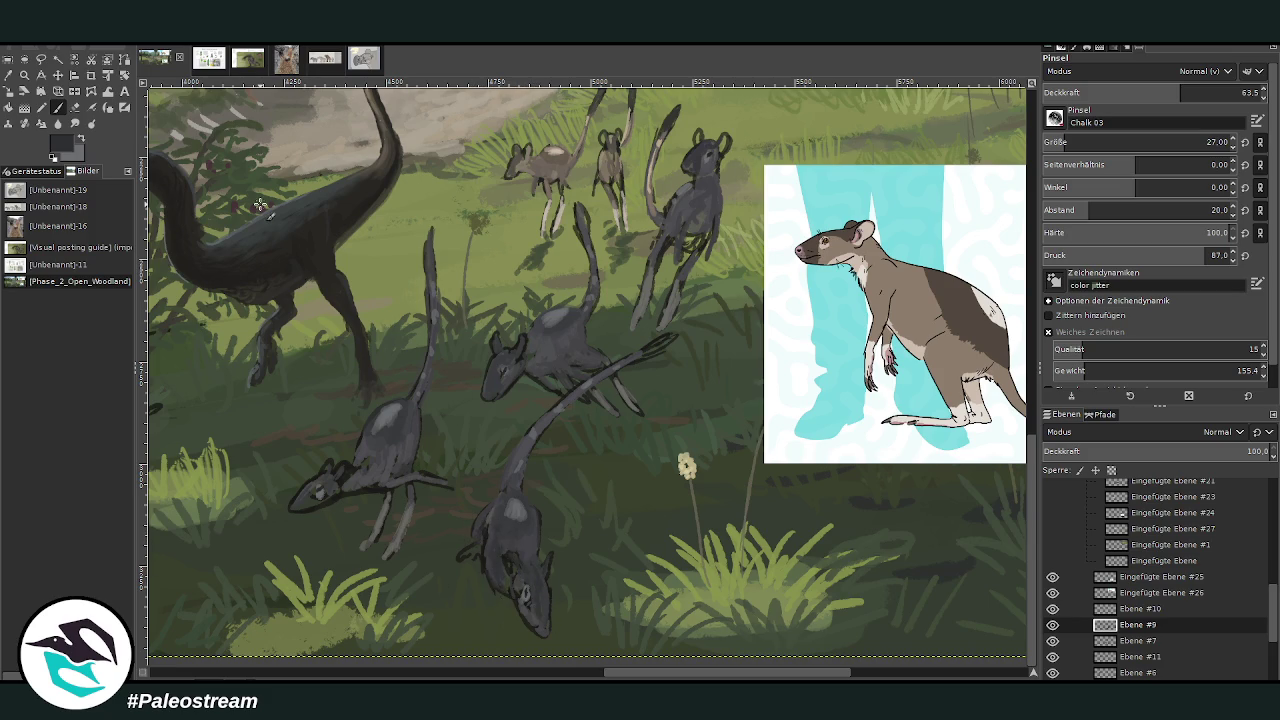
left_click(9, 75)
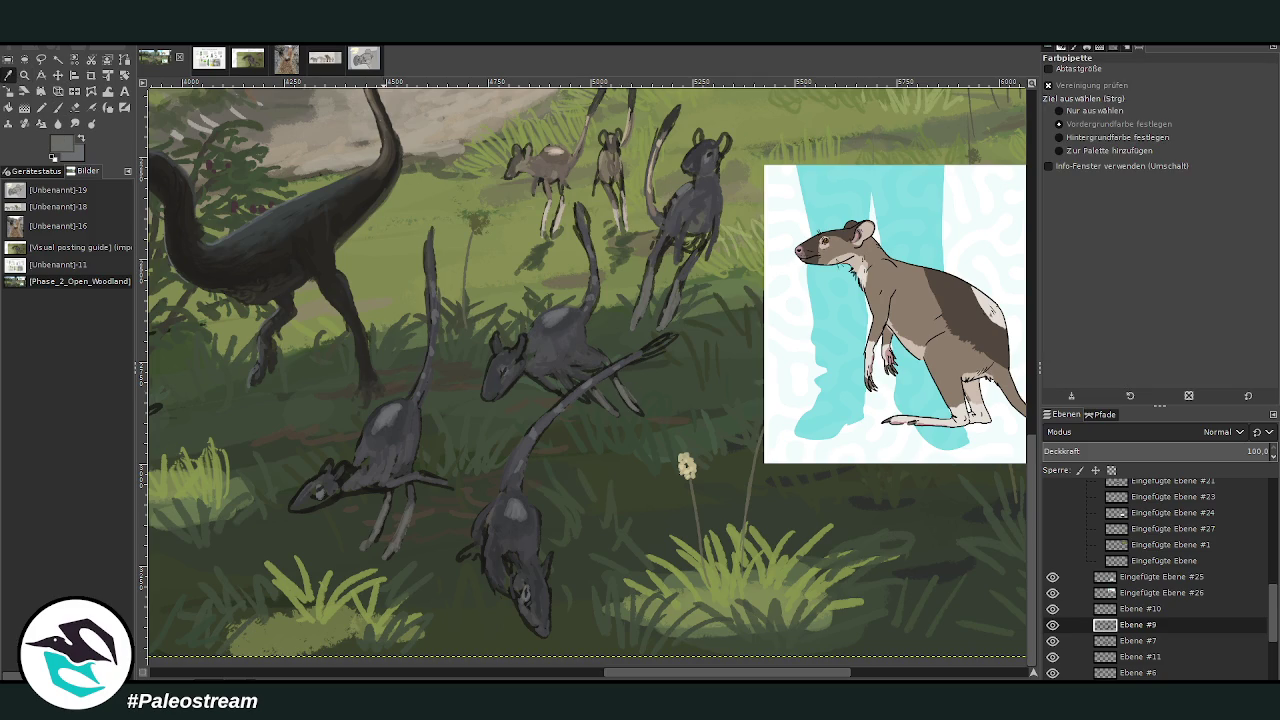
key("p")
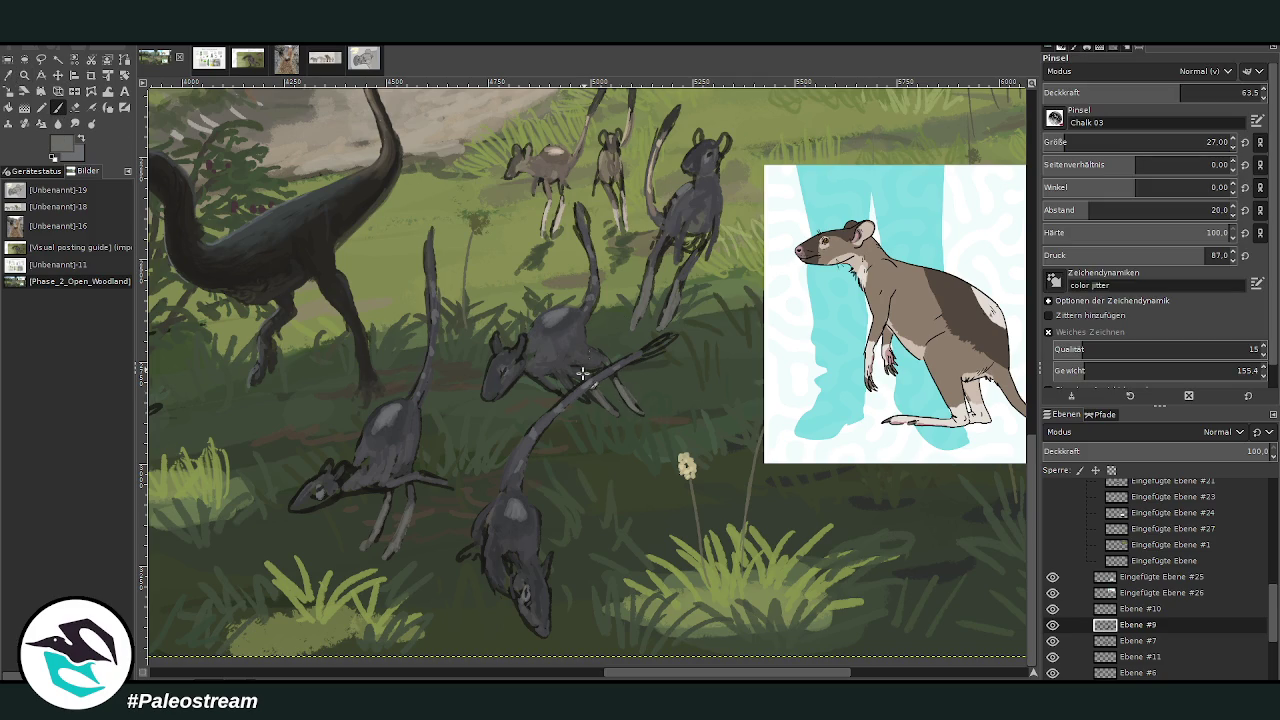